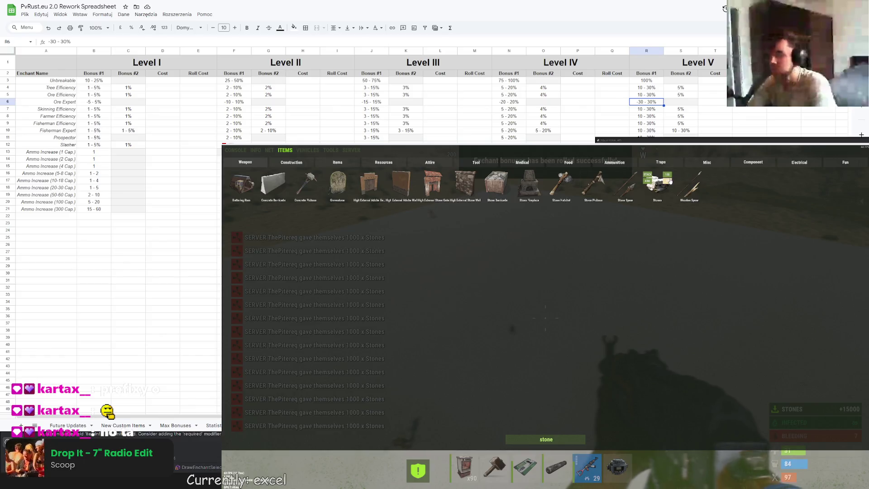
Step: Place the pickaxe in the Item Enchants slot to list its Unbreakable, Ore Efficiency and Ore Expert enchants
{"action": "key", "text": "F1"}
{"action": "type", "text": "/enchant"}
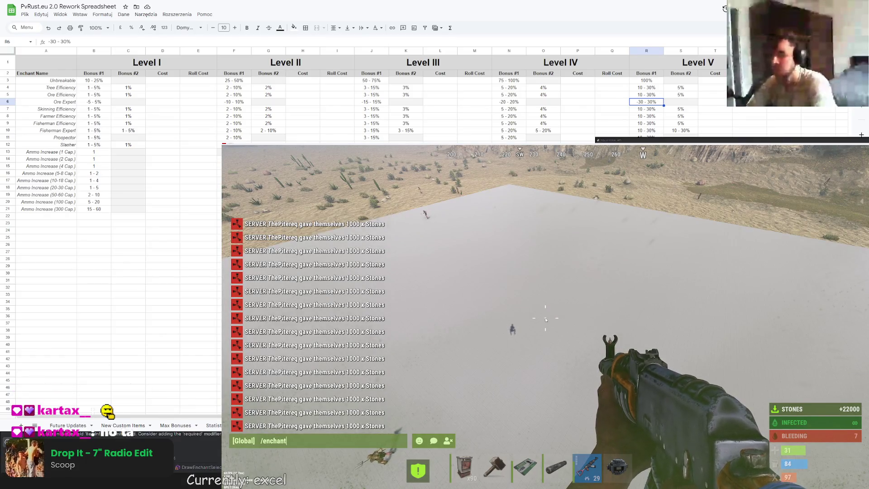
{"action": "key", "text": "Tab"}
{"action": "mouse_move", "coordinate": [459, 382]}
{"action": "left_mouse_down"}
{"action": "mouse_move", "coordinate": [706, 394]}
{"action": "mouse_move", "coordinate": [729, 423]}
{"action": "left_mouse_up"}
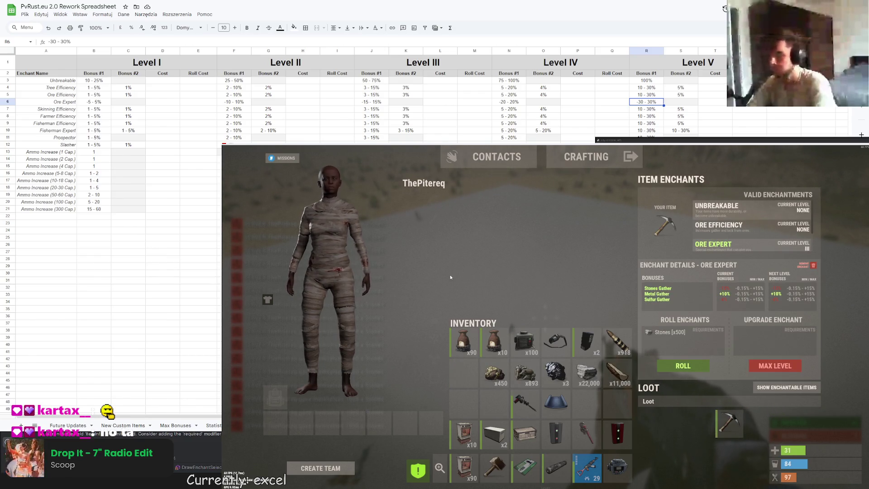
Step: Reroll Ore Expert repeatedly, ending at Stones Gather +3%, Metal Gather +14%, Sulfur Gather +9%
{"action": "left_click", "coordinate": [683, 366]}
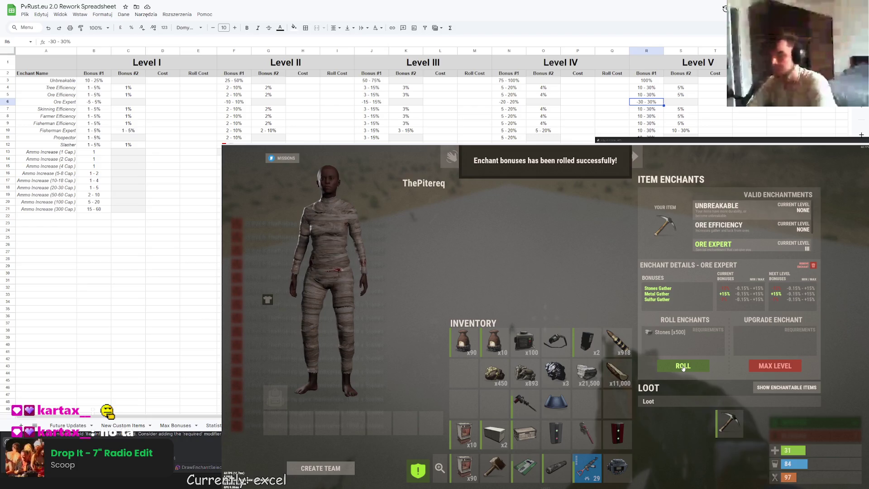
{"action": "left_click", "coordinate": [682, 366]}
{"action": "left_click", "coordinate": [683, 366]}
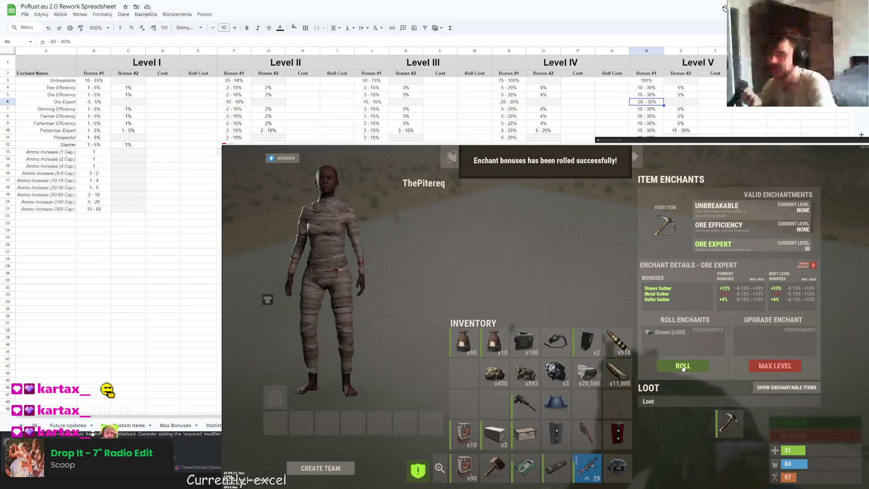
{"action": "left_click", "coordinate": [683, 367]}
{"action": "left_click", "coordinate": [683, 367]}
{"action": "left_click", "coordinate": [682, 366]}
{"action": "left_click", "coordinate": [683, 367]}
{"action": "left_click", "coordinate": [683, 367]}
{"action": "left_click", "coordinate": [683, 367]}
{"action": "left_click", "coordinate": [683, 367]}
{"action": "left_click", "coordinate": [682, 367]}
{"action": "left_click", "coordinate": [683, 367]}
{"action": "left_click", "coordinate": [683, 367]}
{"action": "left_click", "coordinate": [683, 367]}
{"action": "left_click", "coordinate": [683, 367]}
{"action": "left_click", "coordinate": [683, 367]}
{"action": "left_click", "coordinate": [683, 366]}
{"action": "left_click", "coordinate": [683, 367]}
{"action": "left_click", "coordinate": [683, 367]}
{"action": "left_click", "coordinate": [683, 367]}
{"action": "left_click", "coordinate": [683, 367]}
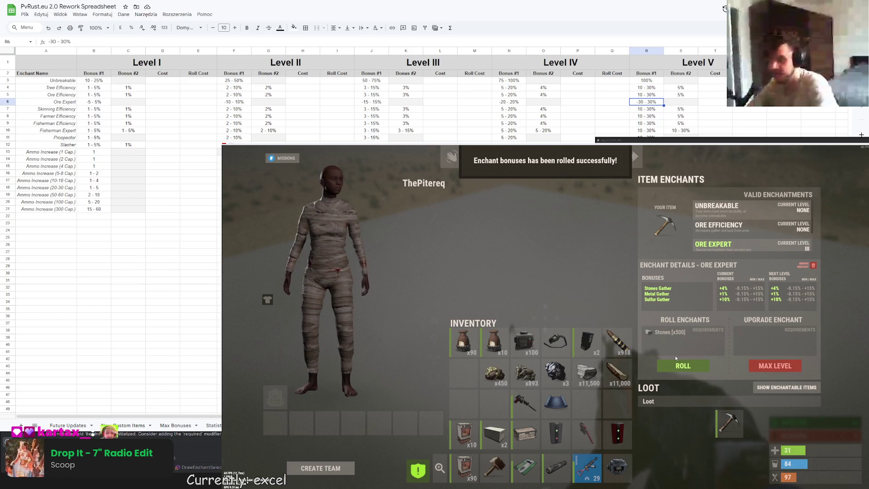
{"action": "left_click", "coordinate": [686, 367]}
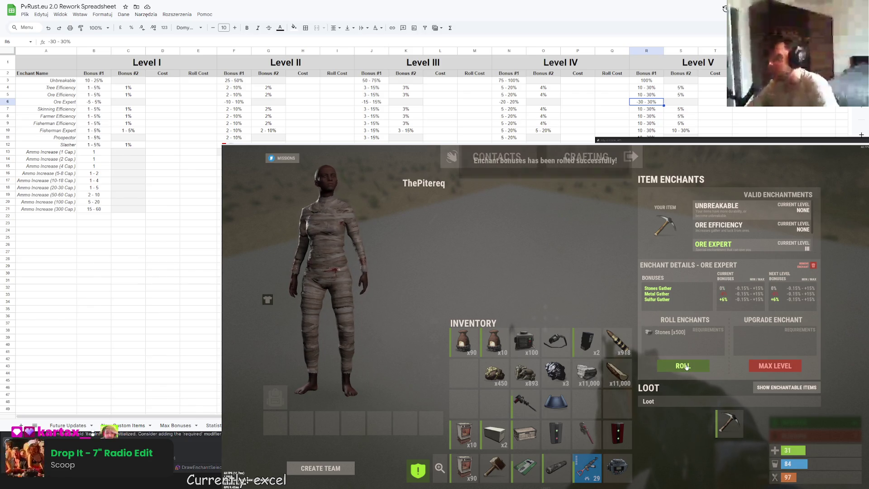
{"action": "left_click", "coordinate": [686, 366]}
{"action": "left_click", "coordinate": [686, 366]}
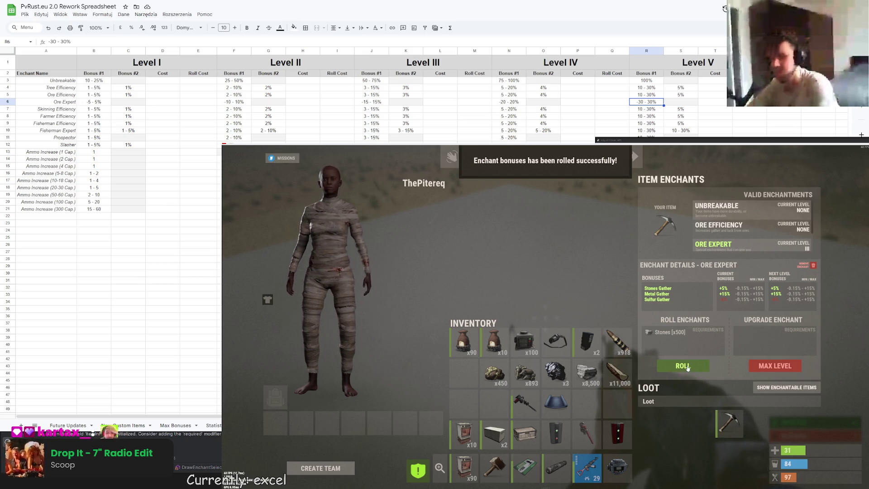
{"action": "left_click", "coordinate": [683, 366]}
{"action": "left_click", "coordinate": [683, 366]}
{"action": "left_click", "coordinate": [682, 366]}
{"action": "left_click", "coordinate": [686, 368]}
{"action": "left_click", "coordinate": [687, 367]}
{"action": "left_click", "coordinate": [686, 368]}
{"action": "left_click", "coordinate": [687, 368]}
{"action": "left_click", "coordinate": [687, 367]}
{"action": "left_click", "coordinate": [688, 365]}
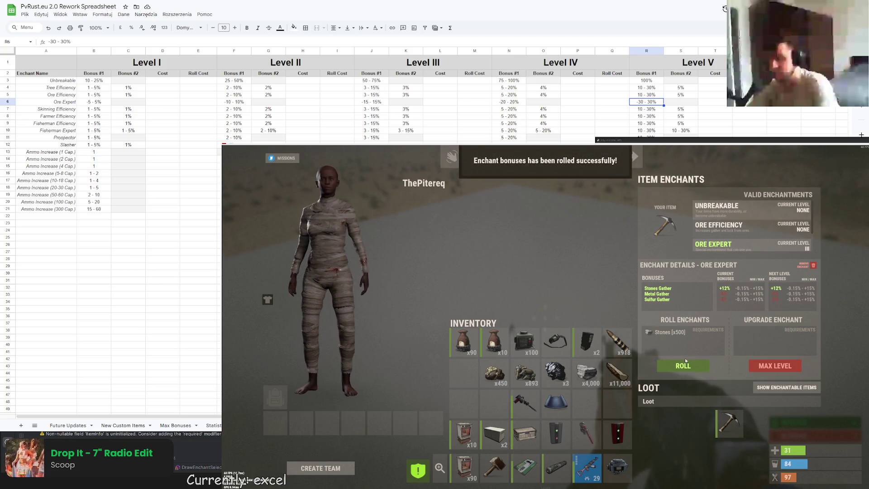
{"action": "left_click", "coordinate": [687, 364]}
{"action": "left_click", "coordinate": [687, 365]}
{"action": "left_click", "coordinate": [687, 365]}
{"action": "left_click", "coordinate": [687, 365]}
{"action": "left_click", "coordinate": [687, 364]}
{"action": "left_click", "coordinate": [687, 364]}
{"action": "left_click", "coordinate": [687, 365]}
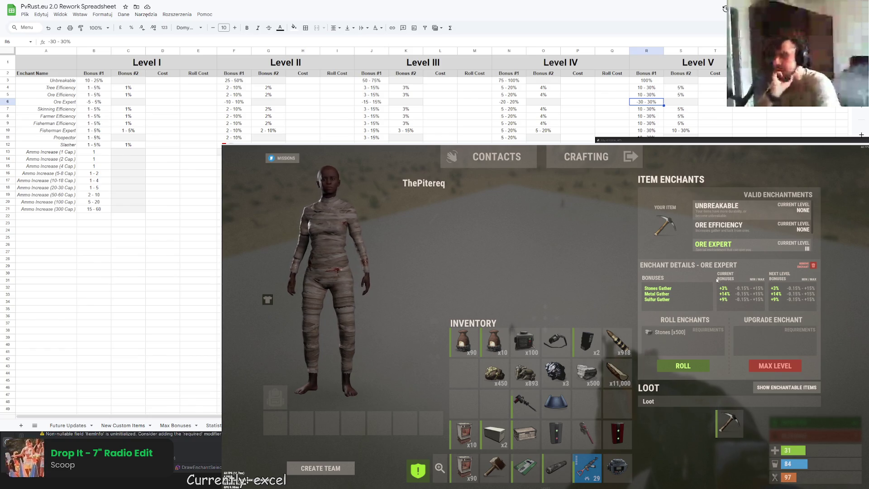
{"action": "left_click", "coordinate": [684, 366]}
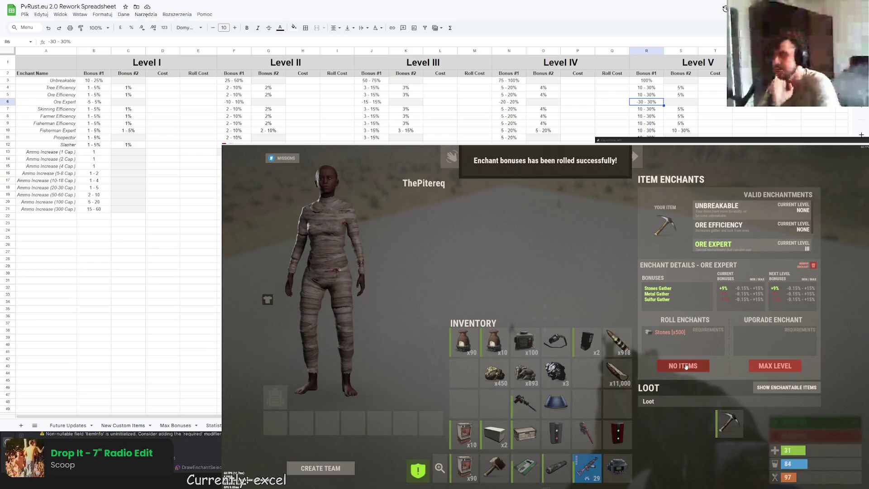
Step: Spawn ten batches of 1,000 stones from the F1 items menu
{"action": "key", "text": "F1"}
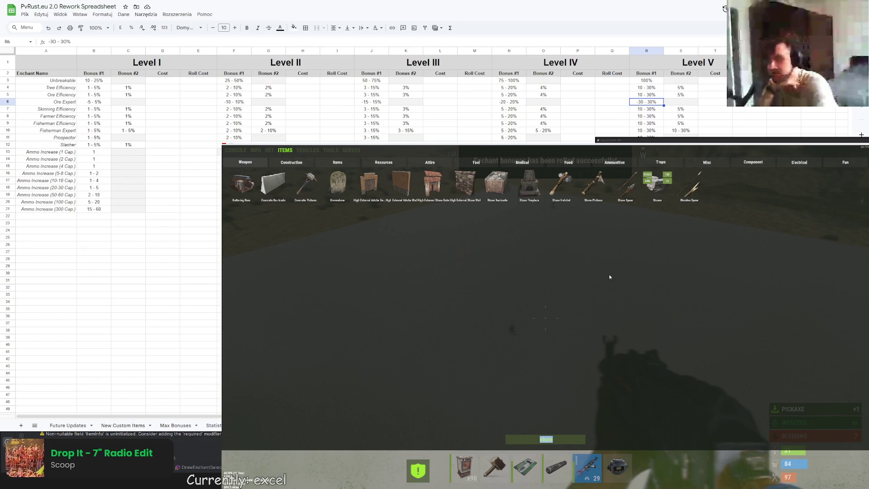
{"action": "left_click", "coordinate": [667, 182]}
{"action": "left_click", "coordinate": [667, 182]}
{"action": "left_click", "coordinate": [667, 182]}
{"action": "left_click", "coordinate": [666, 182]}
{"action": "left_click", "coordinate": [667, 182]}
{"action": "left_click", "coordinate": [666, 183]}
{"action": "left_click", "coordinate": [666, 183]}
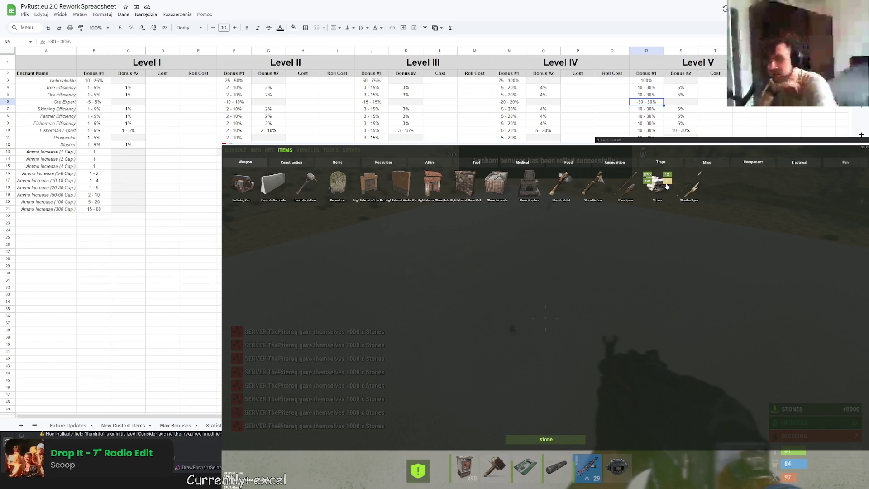
{"action": "left_click", "coordinate": [667, 183]}
{"action": "left_click", "coordinate": [666, 183]}
{"action": "left_click", "coordinate": [666, 183]}
{"action": "left_click", "coordinate": [666, 183]}
{"action": "left_click", "coordinate": [666, 184]}
{"action": "left_click", "coordinate": [666, 183]}
{"action": "left_click", "coordinate": [667, 184]}
{"action": "left_click", "coordinate": [667, 183]}
{"action": "left_click", "coordinate": [667, 183]}
{"action": "left_click", "coordinate": [667, 183]}
{"action": "left_click", "coordinate": [667, 184]}
{"action": "left_click", "coordinate": [666, 183]}
{"action": "left_click", "coordinate": [666, 184]}
{"action": "left_click", "coordinate": [667, 184]}
{"action": "left_click", "coordinate": [667, 183]}
Step: Reopen the Item Enchants panel with /ench and put the pickaxe in the enchanting slot
{"action": "key", "text": "F1"}
{"action": "key", "text": "Return"}
{"action": "type", "text": "/ench"}
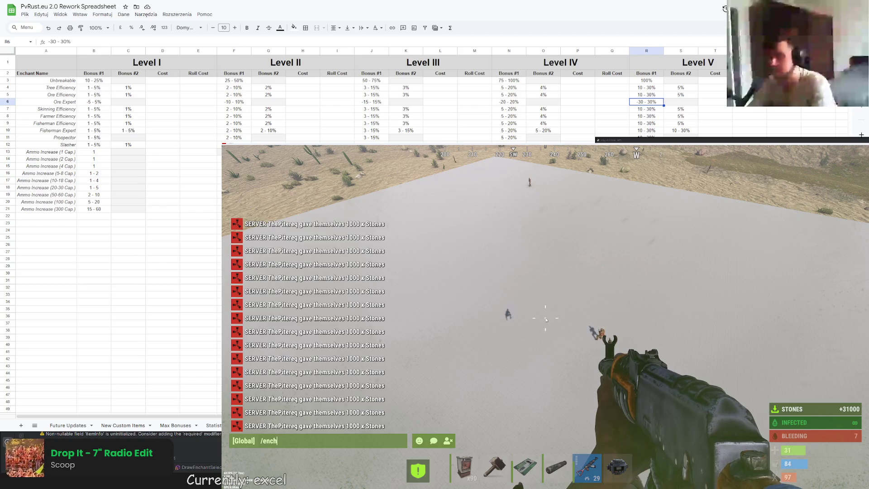
{"action": "key", "text": "Return"}
{"action": "left_click_drag", "start_coordinate": [474, 376], "coordinate": [729, 419]}
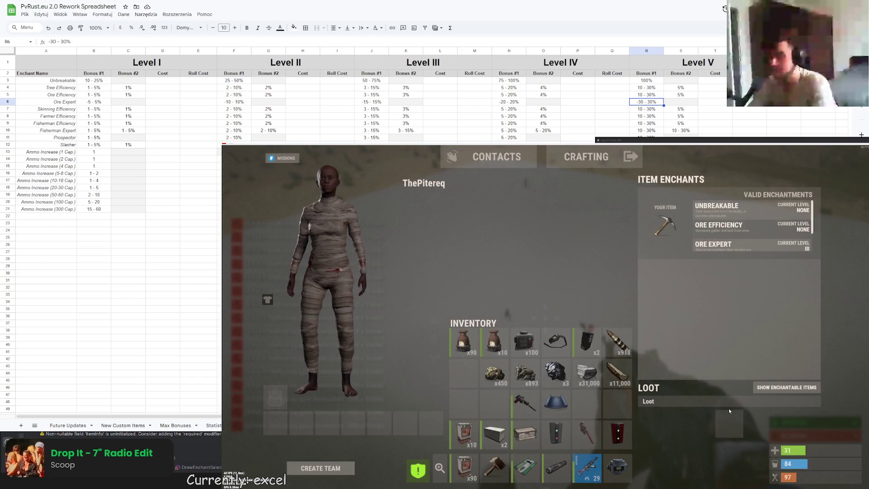
Step: Select Ore Expert and reroll repeatedly, reaching Stones +12%, Metal +4%, Sulfur +11%
{"action": "left_click", "coordinate": [733, 247]}
{"action": "left_click", "coordinate": [705, 366]}
{"action": "left_click", "coordinate": [703, 366]}
{"action": "left_click", "coordinate": [700, 368]}
{"action": "left_click", "coordinate": [699, 368]}
{"action": "left_click", "coordinate": [698, 367]}
{"action": "left_click", "coordinate": [698, 367]}
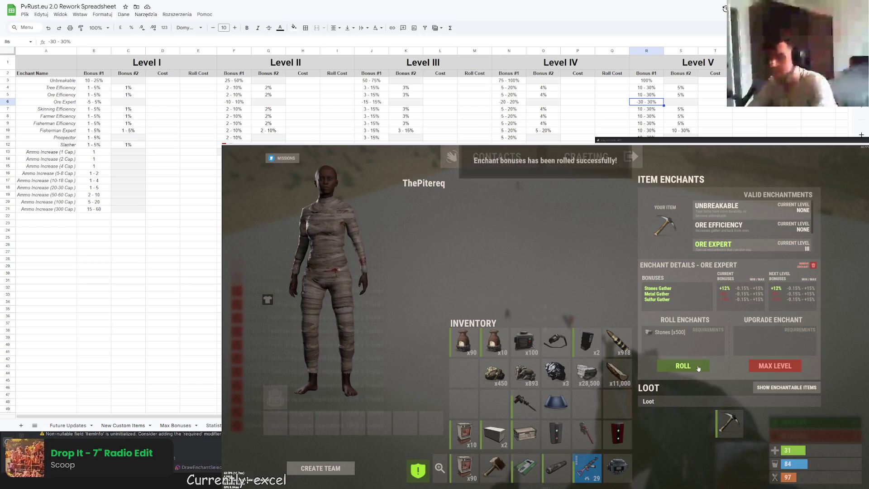
{"action": "left_click", "coordinate": [698, 368]}
{"action": "left_click", "coordinate": [698, 368]}
{"action": "left_click", "coordinate": [699, 368]}
{"action": "left_click", "coordinate": [699, 368]}
{"action": "left_click", "coordinate": [698, 368]}
{"action": "left_click", "coordinate": [698, 368]}
{"action": "left_click", "coordinate": [698, 367]}
{"action": "left_click", "coordinate": [698, 367]}
{"action": "left_click", "coordinate": [699, 367]}
{"action": "left_click", "coordinate": [698, 368]}
{"action": "left_click", "coordinate": [699, 368]}
{"action": "left_click", "coordinate": [698, 368]}
{"action": "left_click", "coordinate": [699, 368]}
{"action": "left_click", "coordinate": [699, 368]}
{"action": "left_click", "coordinate": [698, 367]}
{"action": "left_click", "coordinate": [699, 367]}
{"action": "left_click", "coordinate": [698, 368]}
{"action": "left_click", "coordinate": [698, 367]}
{"action": "left_click", "coordinate": [698, 367]}
{"action": "left_click", "coordinate": [699, 368]}
{"action": "left_click", "coordinate": [698, 367]}
{"action": "left_click", "coordinate": [698, 368]}
{"action": "left_click", "coordinate": [699, 367]}
{"action": "left_click", "coordinate": [698, 368]}
{"action": "left_click", "coordinate": [698, 367]}
{"action": "left_click", "coordinate": [698, 367]}
{"action": "left_click", "coordinate": [698, 368]}
{"action": "left_click", "coordinate": [699, 367]}
{"action": "left_click", "coordinate": [699, 367]}
{"action": "left_click", "coordinate": [698, 367]}
{"action": "left_click", "coordinate": [699, 368]}
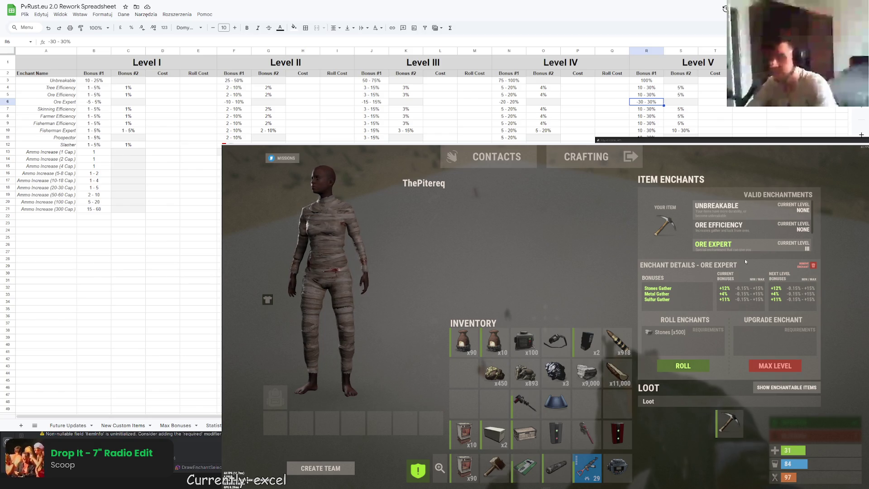
Step: Compare the in-game Ore Expert details with the spreadsheet's Enchants sheet, then return to Enchants.cs
{"action": "scroll", "coordinate": [743, 249], "scroll_direction": "down", "scroll_amount": 2}
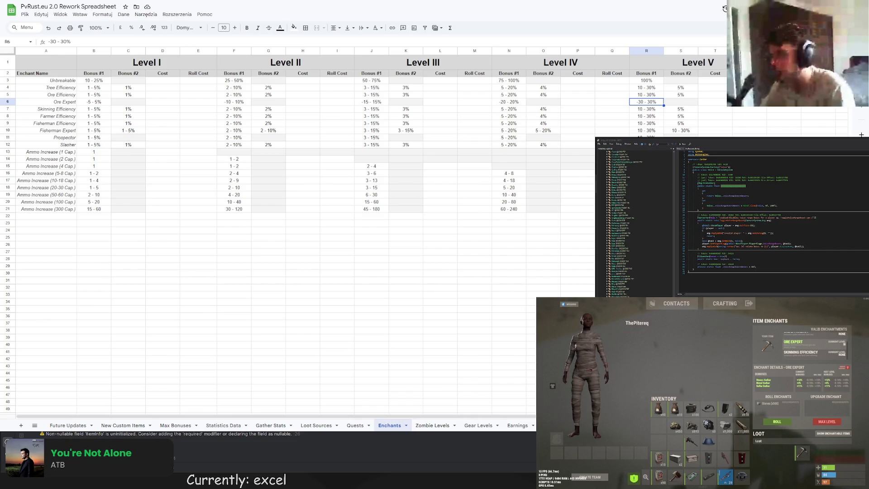
{"action": "key", "text": "alt+Tab"}
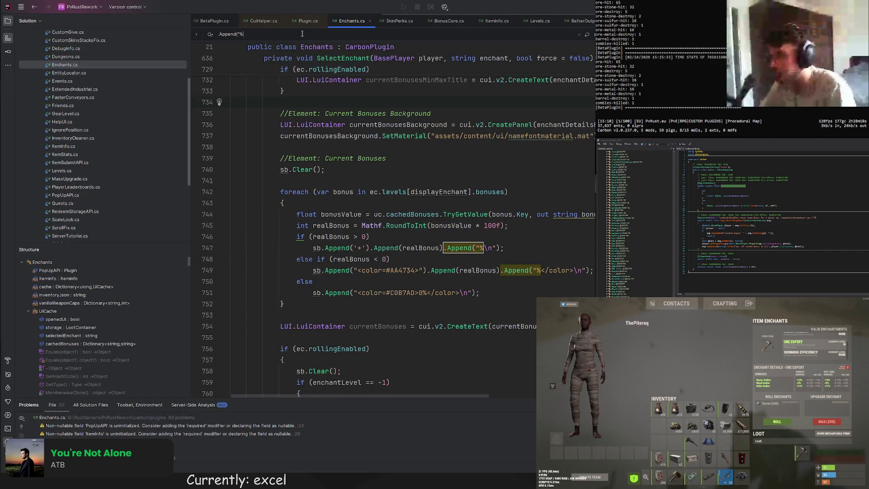
Step: Find the .Append("% - line and copy the ' * 100f' multiplier from line 769
{"action": "type", "text": " -"}
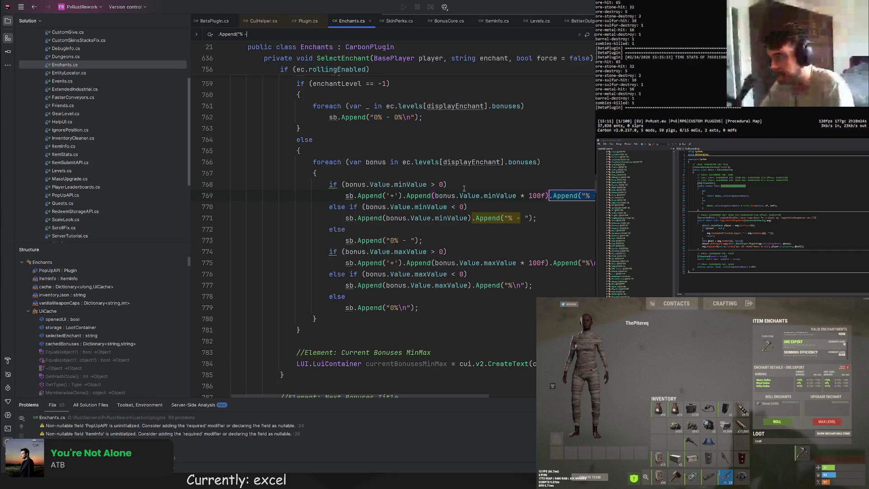
{"action": "scroll", "coordinate": [459, 196], "scroll_direction": "up", "scroll_amount": 1}
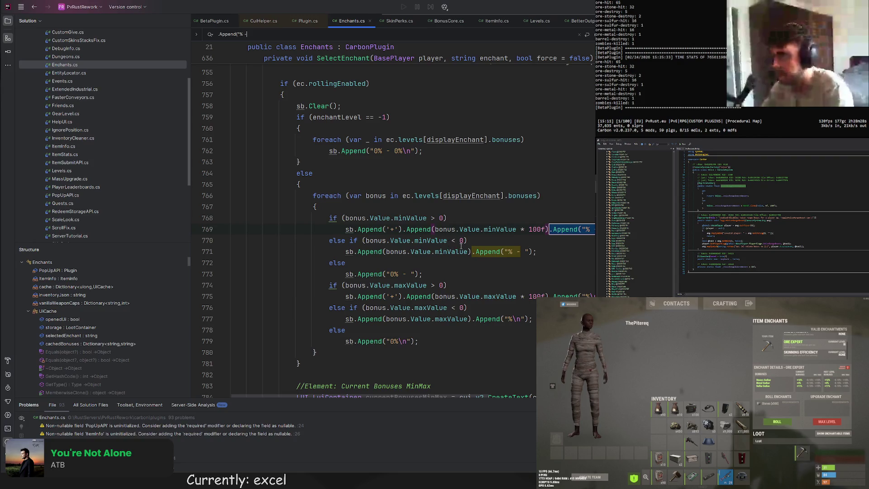
{"action": "left_click", "coordinate": [546, 229]}
{"action": "key", "text": "Up"}
{"action": "left_click_drag", "start_coordinate": [547, 229], "coordinate": [517, 229]}
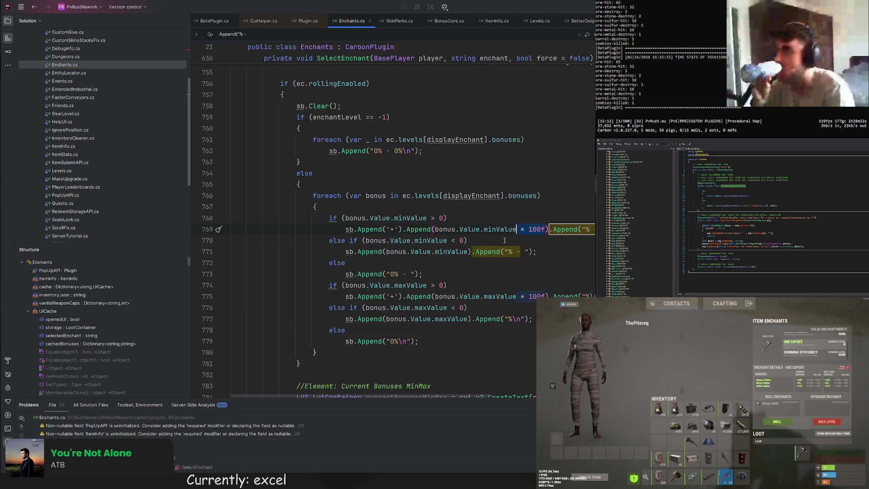
Step: Paste ' * 100f' after minValue on line 771 and maxValue on line 777, then save
{"action": "left_click", "coordinate": [464, 252]}
{"action": "type", "text": "* 100f"}
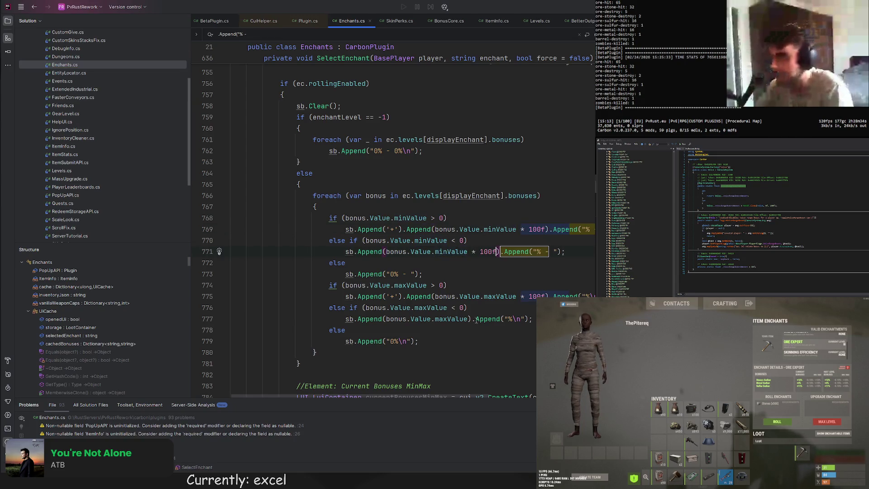
{"action": "left_click", "coordinate": [467, 319]}
{"action": "type", "text": "* 100f"}
{"action": "left_click", "coordinate": [492, 307]}
{"action": "key", "text": "ctrl+s"}
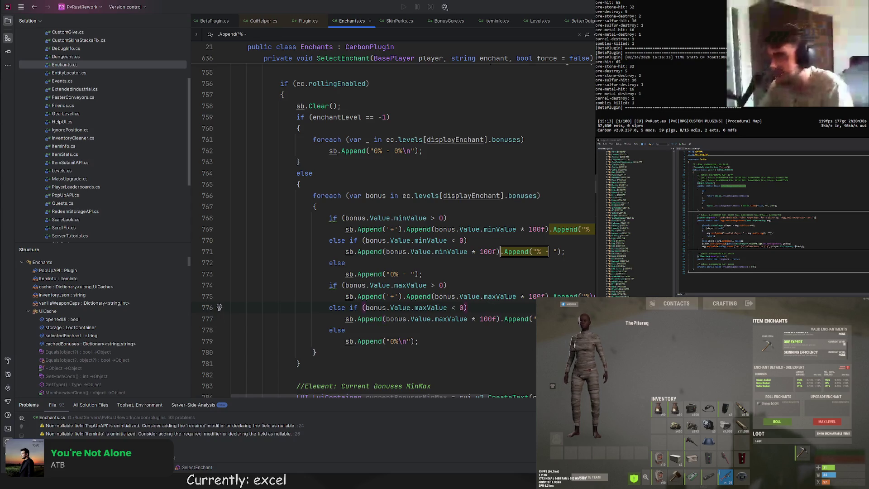
{"action": "key", "text": "Tab"}
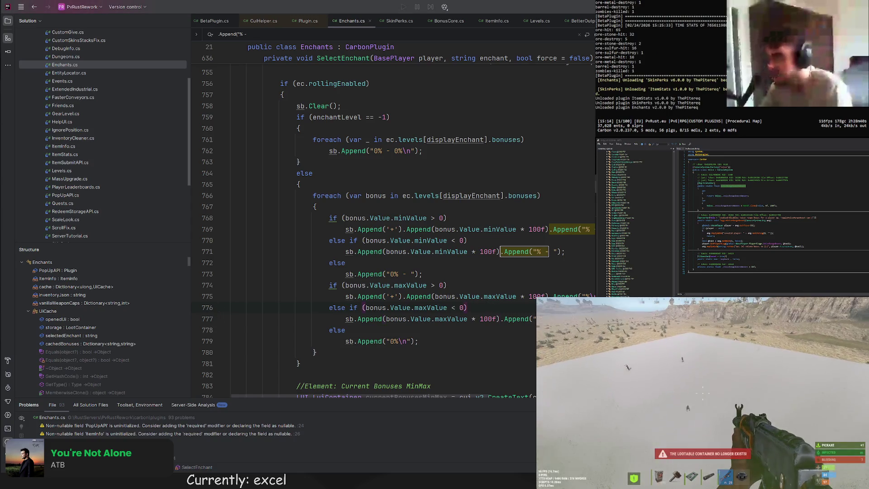
Step: Run /ench in chat and show the pickaxe's Ore Expert enchantment details
{"action": "key", "text": "Return"}
{"action": "type", "text": "/ench"}
{"action": "key", "text": "Return"}
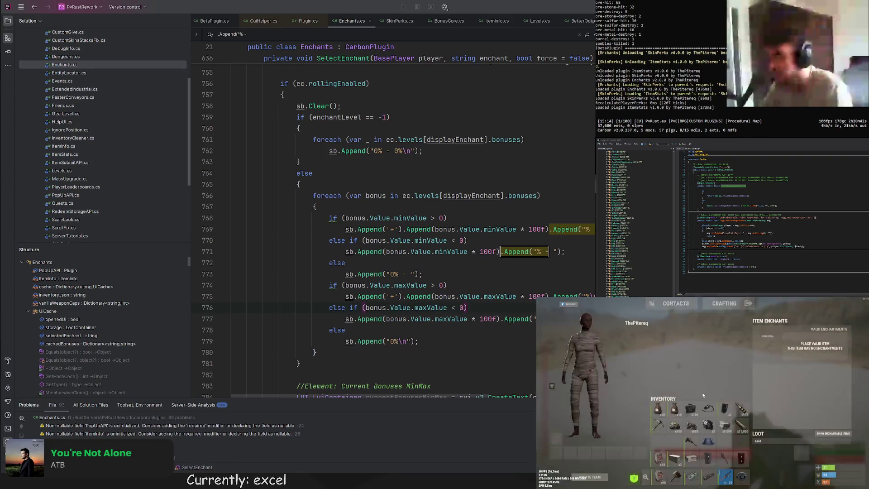
{"action": "left_click", "coordinate": [797, 356]}
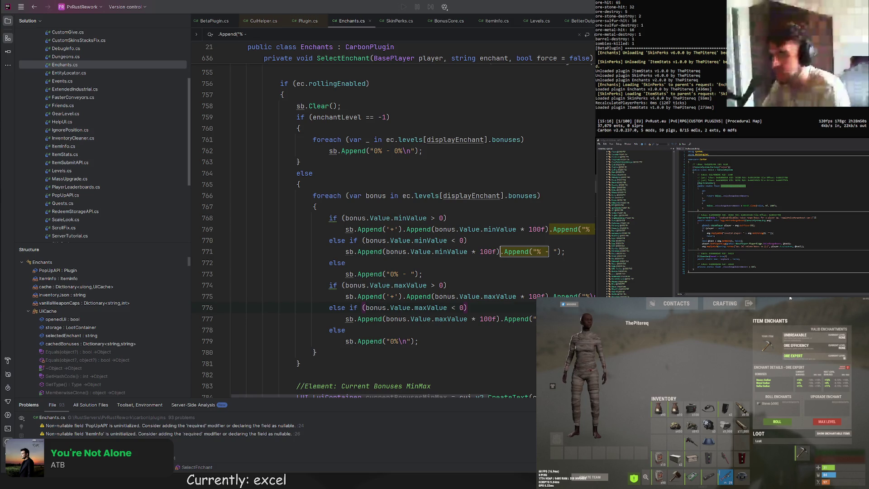
{"action": "scroll", "coordinate": [522, 268], "scroll_direction": "down", "scroll_amount": 10}
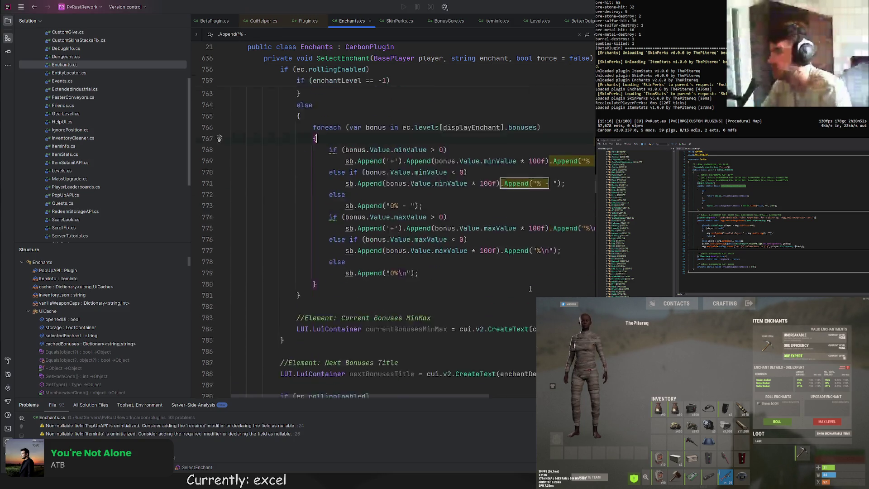
Step: Append ' * 100f' to minValue on line 827 and maxValue on line 833
{"action": "scroll", "coordinate": [522, 268], "scroll_direction": "down", "scroll_amount": 6}
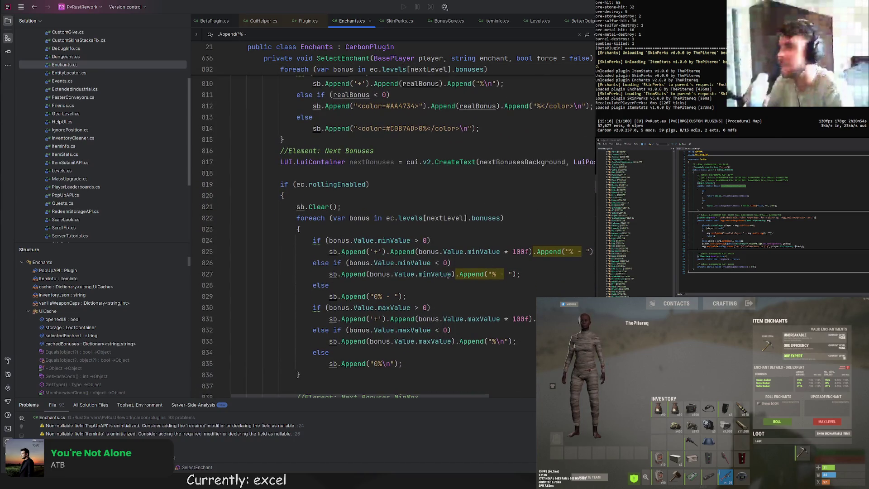
{"action": "type", "text": "* 100f"}
{"action": "left_click", "coordinate": [451, 342]}
{"action": "type", "text": "* 100f"}
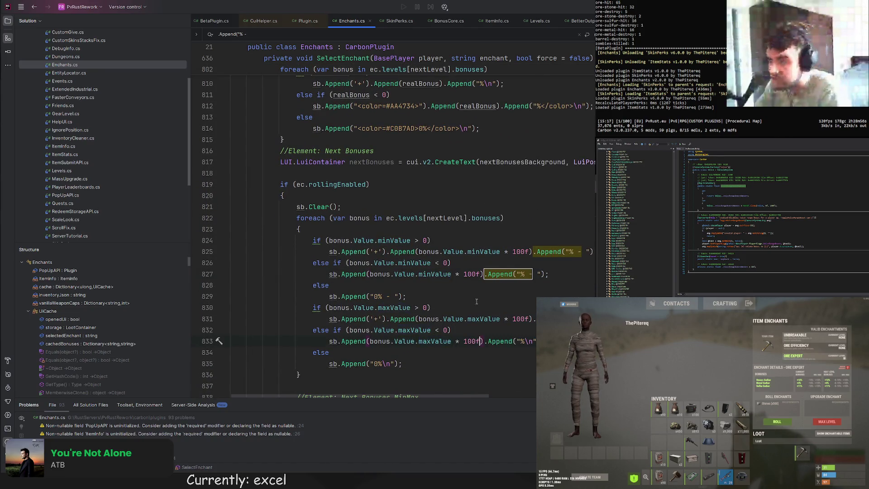
{"action": "scroll", "coordinate": [475, 301], "scroll_direction": "down", "scroll_amount": 2}
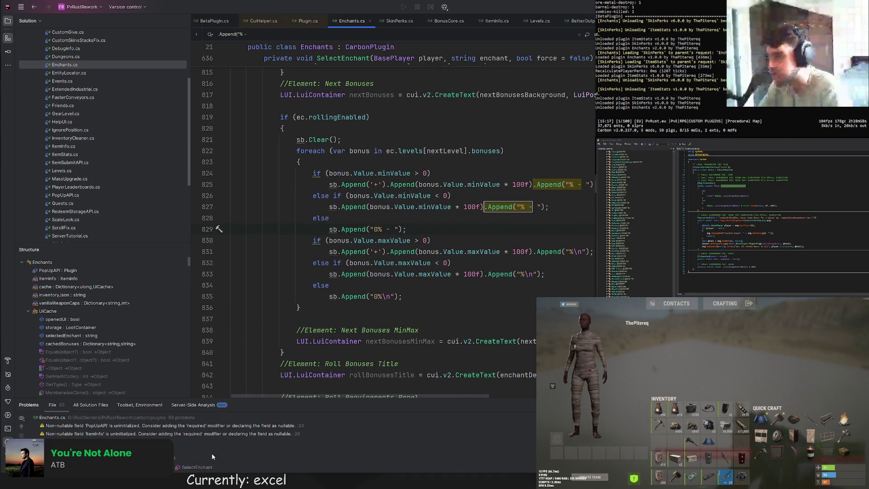
{"action": "key", "text": "alt+Tab"}
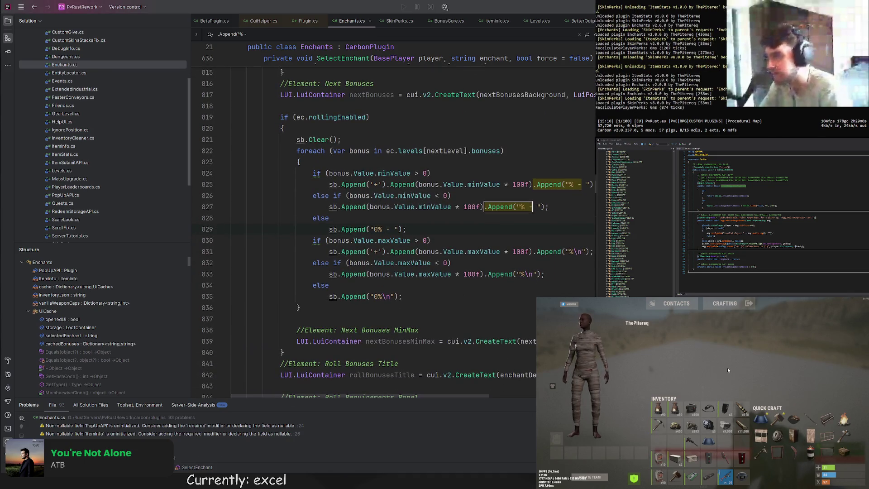
Step: Run /ench, load the pickaxe, and show its Ore Expert enchantment details
{"action": "key", "text": "Tab"}
{"action": "key", "text": "Return"}
{"action": "type", "text": "/ench"}
{"action": "key", "text": "Return"}
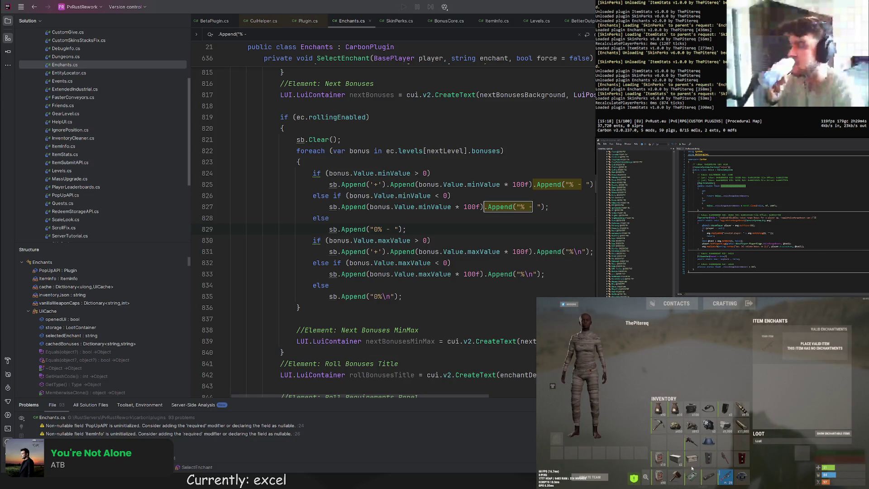
{"action": "left_click_drag", "start_coordinate": [657, 423], "coordinate": [802, 453]}
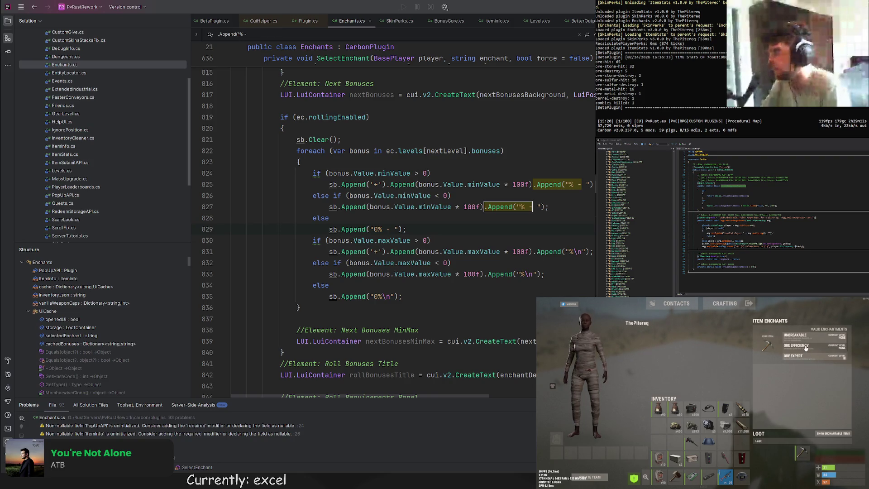
{"action": "left_click", "coordinate": [802, 357]}
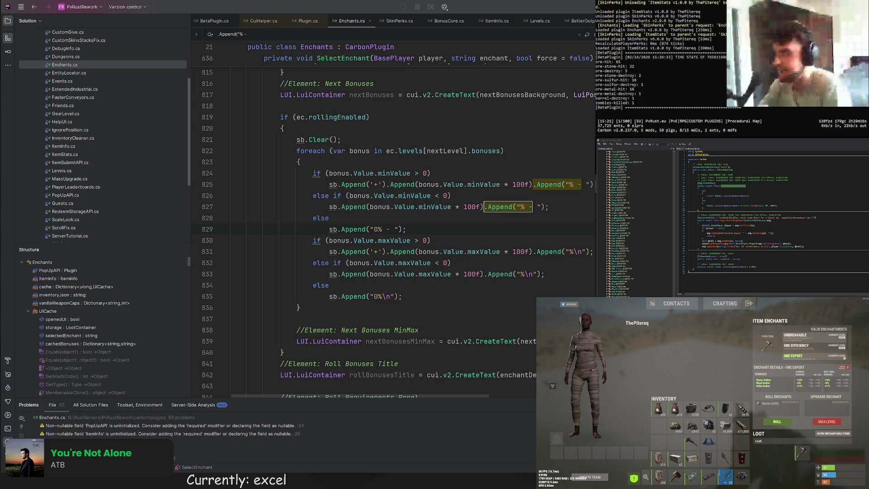
Step: Check the code in the editor, then close the enchants panel back to the inventory
{"action": "left_click", "coordinate": [527, 228]}
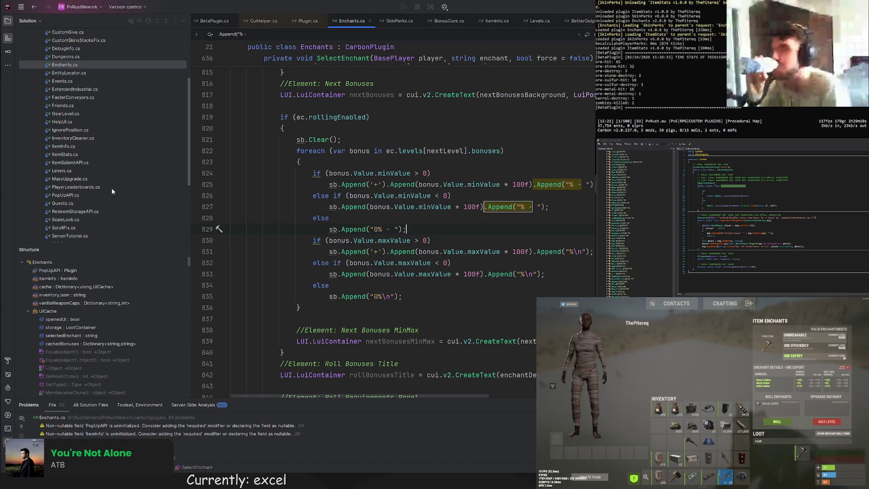
{"action": "scroll", "coordinate": [69, 150], "scroll_direction": "up", "scroll_amount": 5}
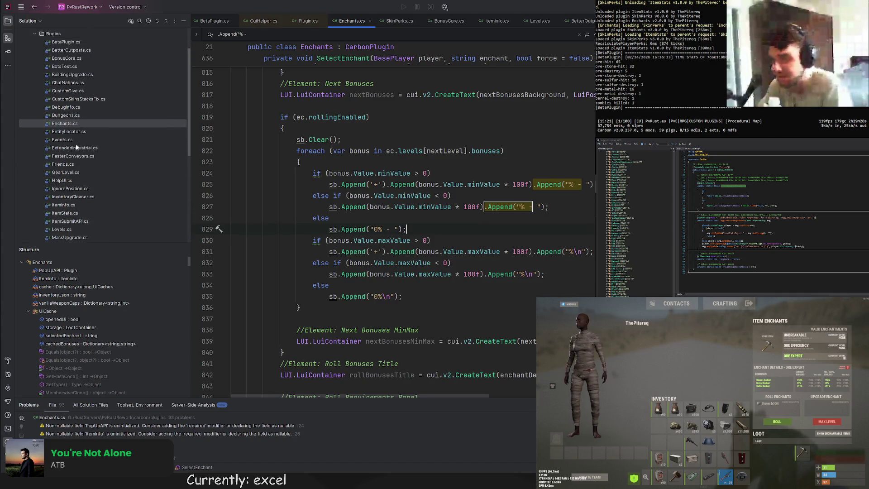
{"action": "scroll", "coordinate": [79, 124], "scroll_direction": "down", "scroll_amount": 8}
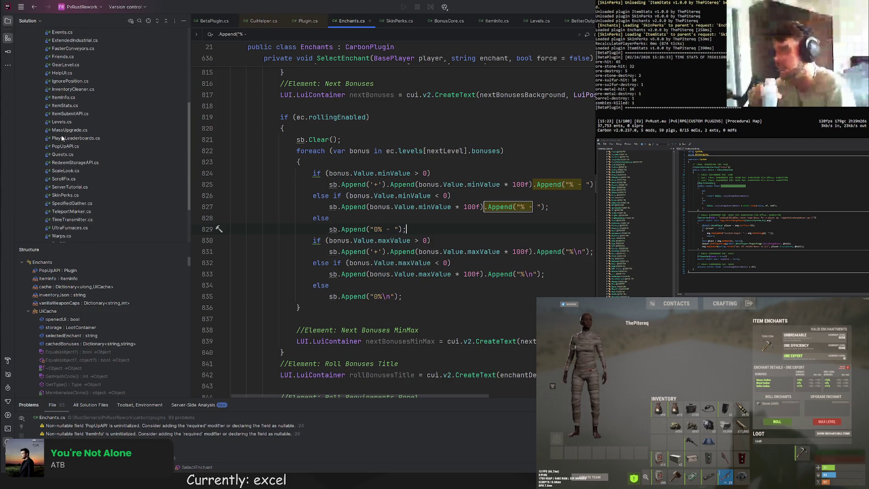
{"action": "left_click", "coordinate": [787, 428]}
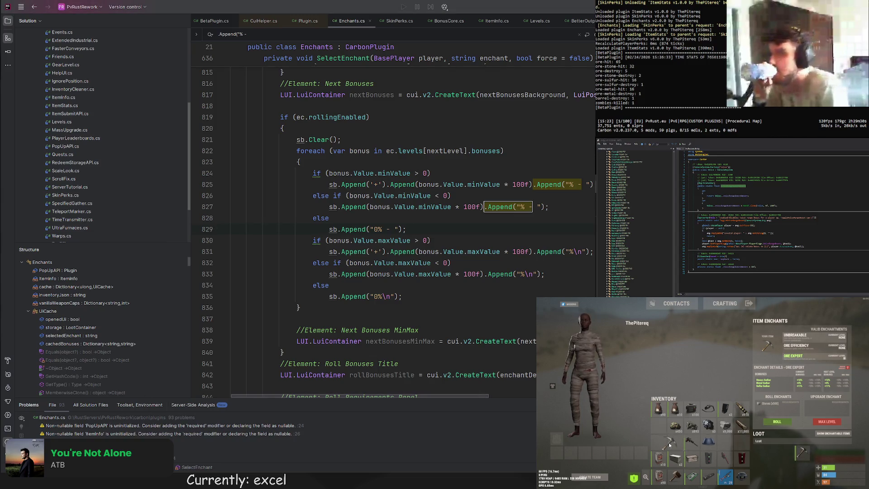
{"action": "key", "text": "Tab"}
{"action": "key", "text": "Tab"}
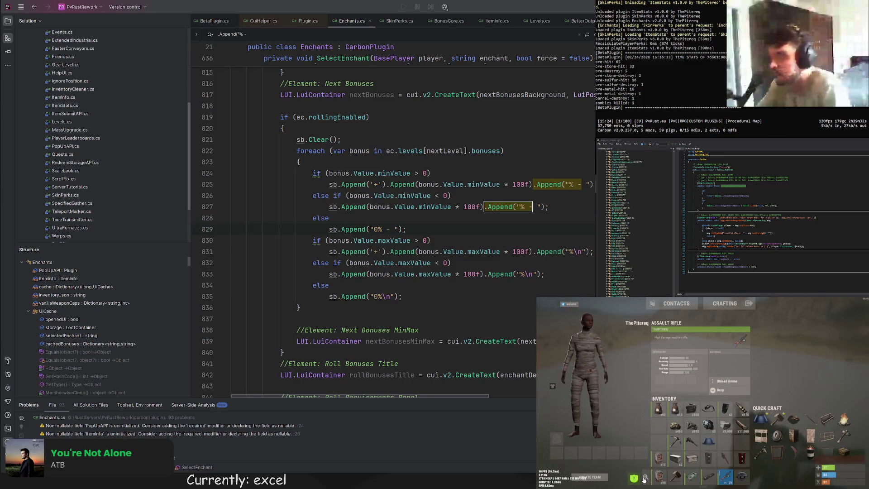
Step: Show the pickaxe's Custom Item Details with its ore gather bonuses as percentages
{"action": "left_click", "coordinate": [645, 477]}
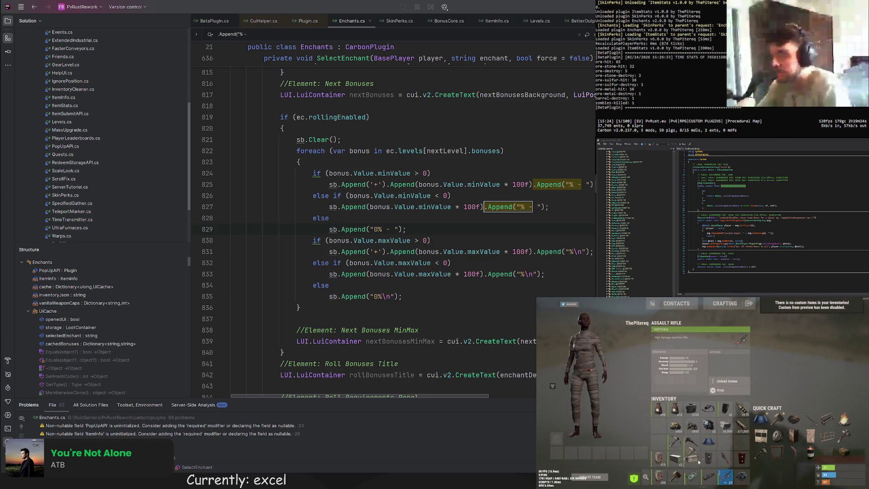
{"action": "left_click", "coordinate": [709, 477]}
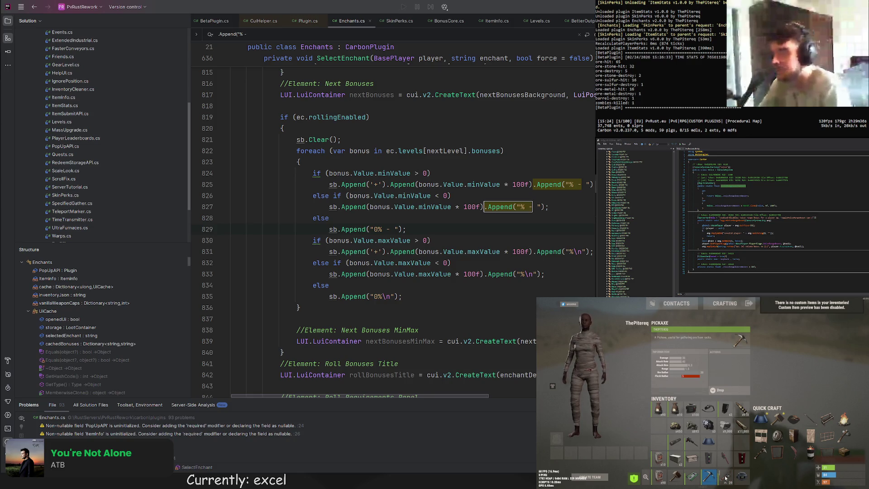
{"action": "left_click", "coordinate": [646, 476]}
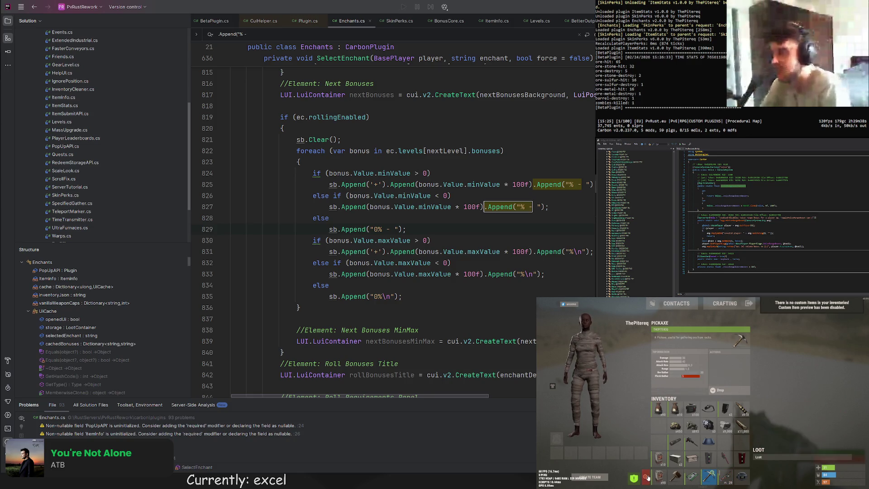
{"action": "left_click", "coordinate": [713, 476]}
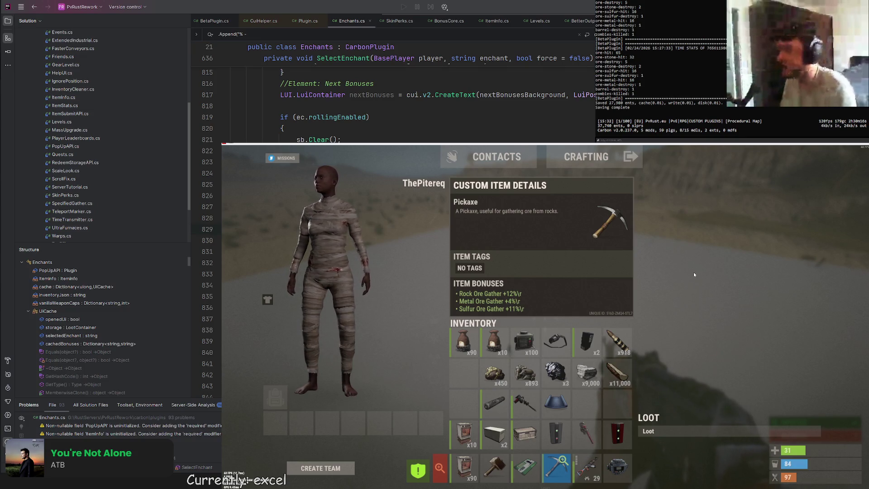
Step: Close the inventory and return to the Enchants.cs editor
{"action": "key", "text": "Tab"}
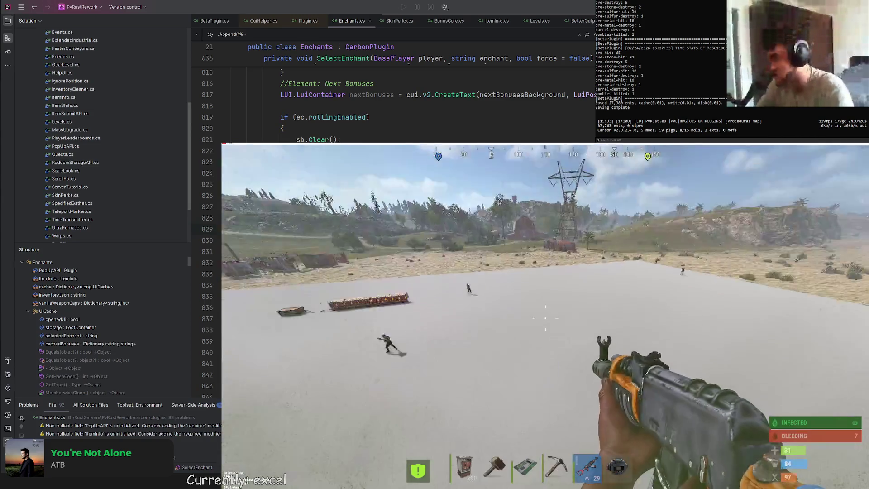
{"action": "key", "text": "Return"}
{"action": "key", "text": "alt+Tab"}
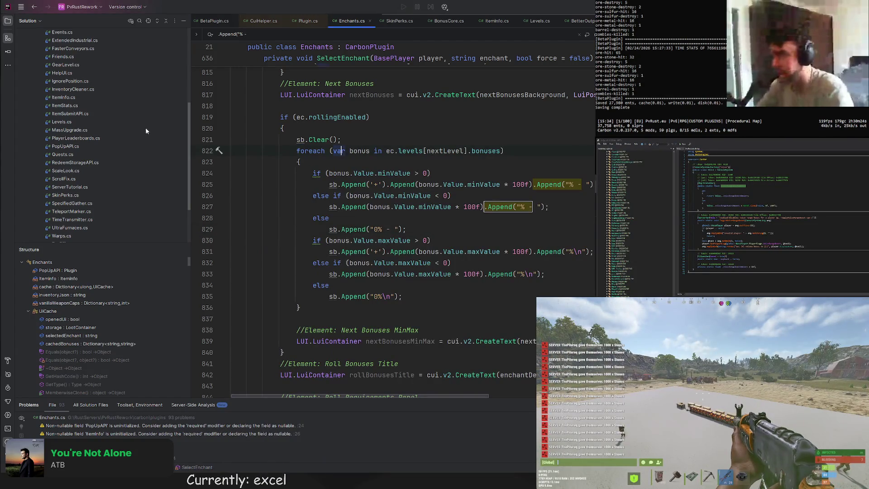
Step: Open BonusCore.cs from the Solution tree
{"action": "scroll", "coordinate": [107, 128], "scroll_direction": "up", "scroll_amount": 3}
{"action": "scroll", "coordinate": [70, 89], "scroll_direction": "up", "scroll_amount": 3}
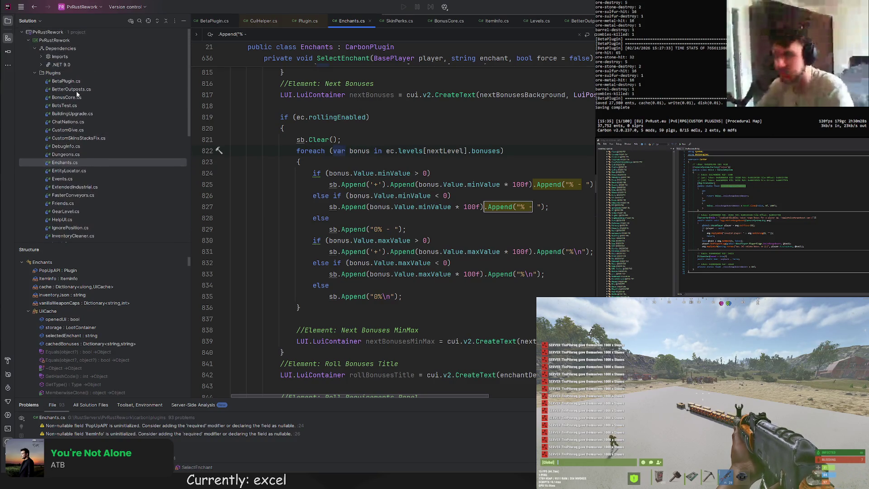
{"action": "double_click", "coordinate": [67, 97]}
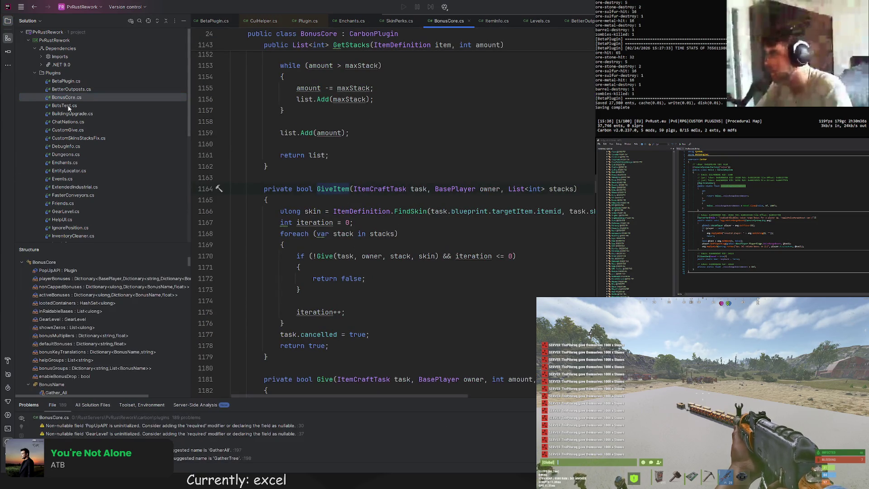
Step: Open ItemStats.cs and search it for AppendLine
{"action": "scroll", "coordinate": [68, 136], "scroll_direction": "down", "scroll_amount": 3}
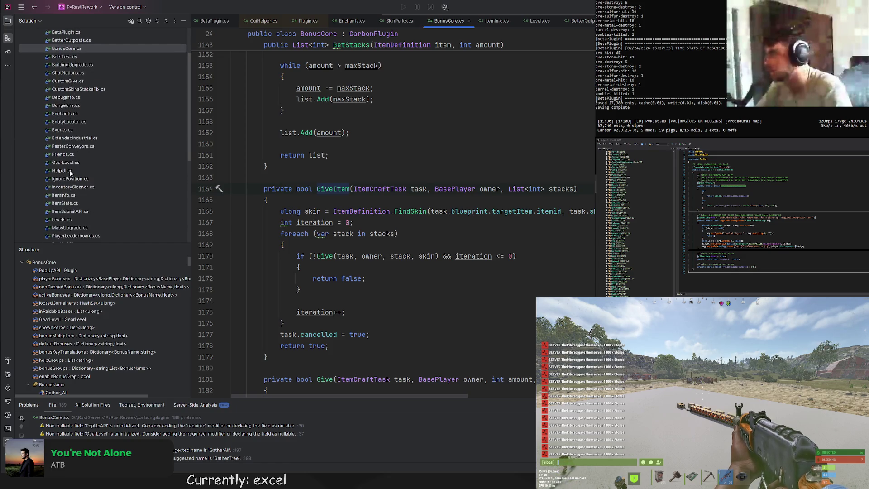
{"action": "double_click", "coordinate": [64, 203]}
{"action": "key", "text": "ctrl+f"}
{"action": "type", "text": "A"}
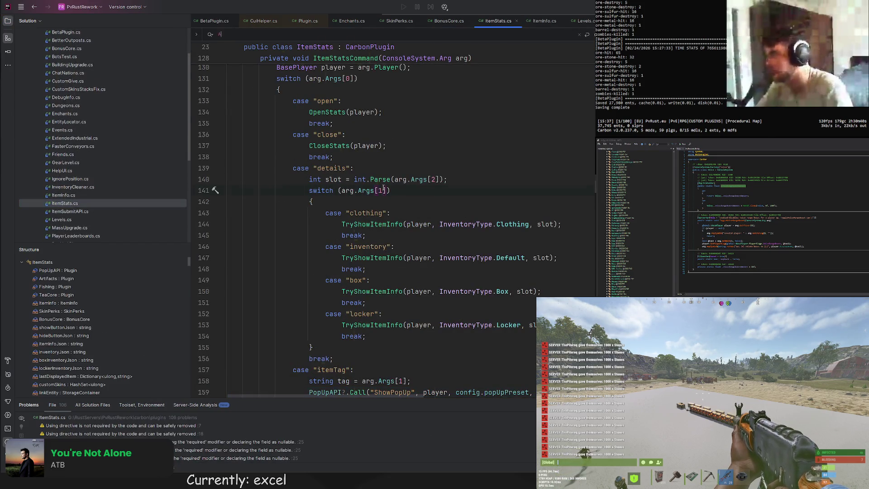
{"action": "type", "text": "ppendLine"}
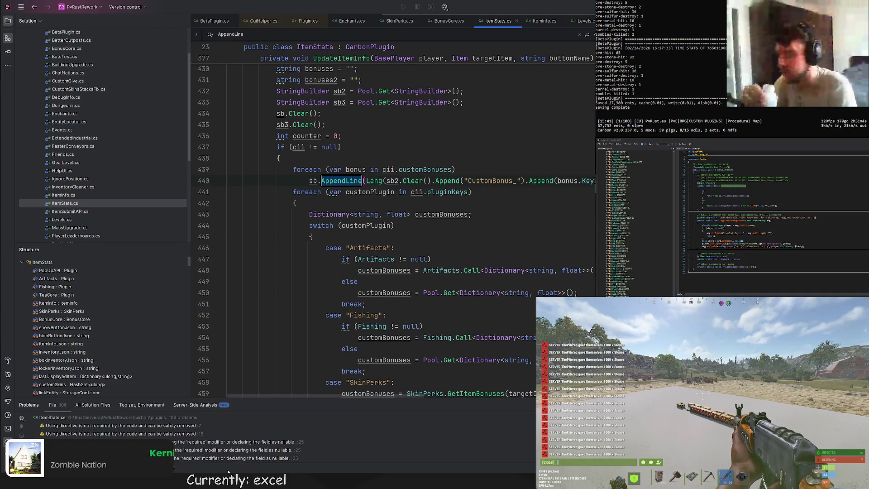
Step: Select sb2 at the line 440 AppendLine call and scroll up to UpdateItemInfo
{"action": "left_click", "coordinate": [394, 181]}
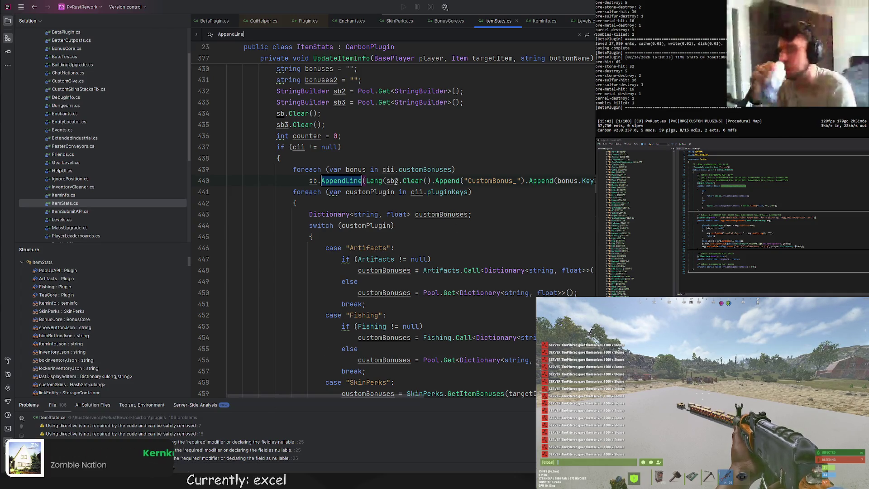
{"action": "double_click", "coordinate": [395, 181]}
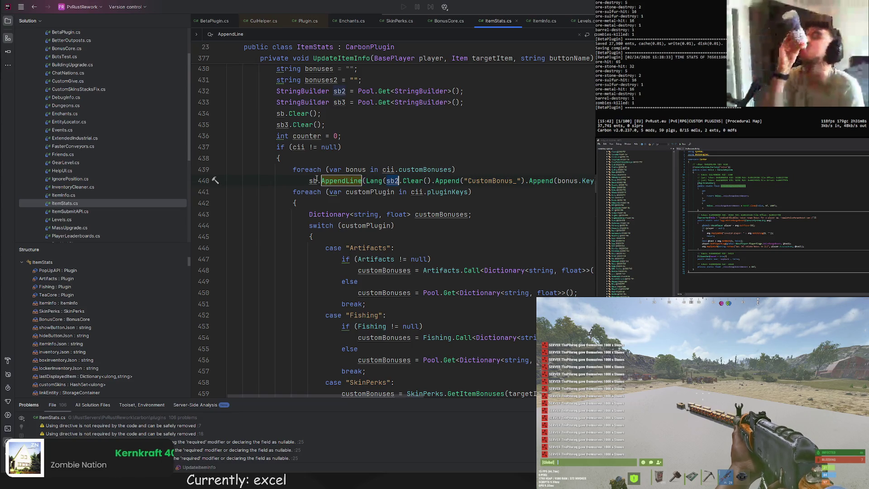
{"action": "scroll", "coordinate": [317, 179], "scroll_direction": "up", "scroll_amount": 12}
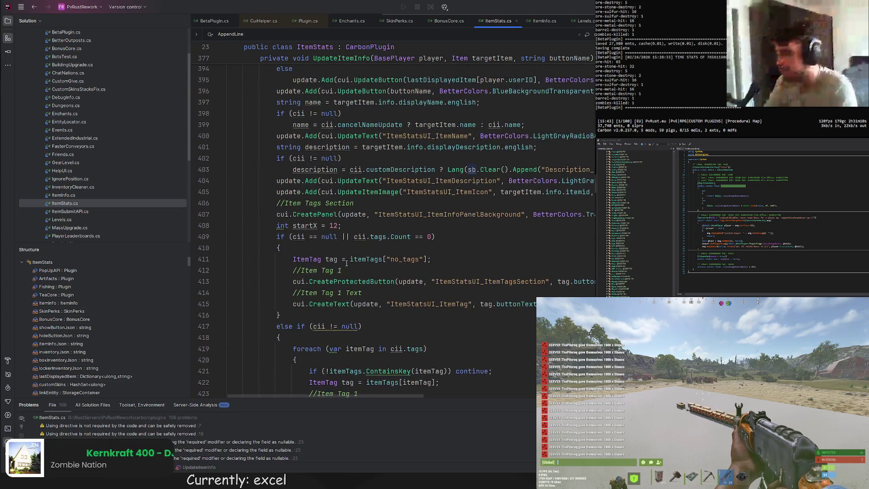
{"action": "scroll", "coordinate": [347, 263], "scroll_direction": "up", "scroll_amount": 9}
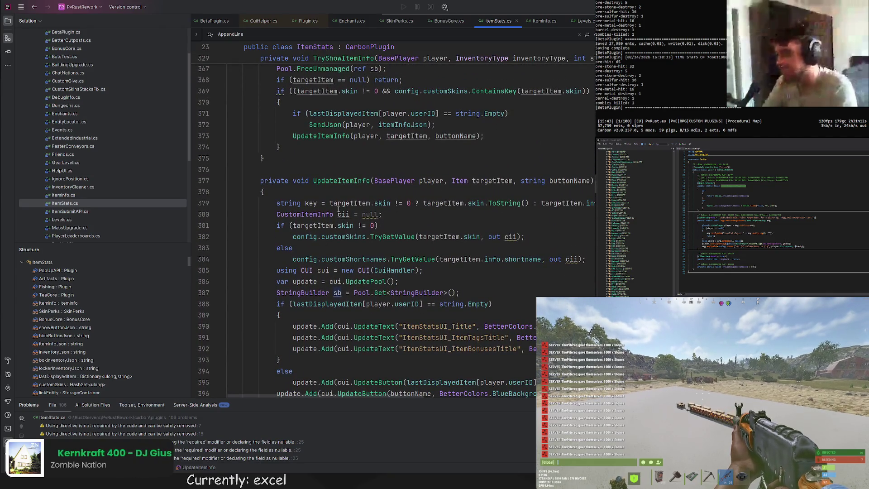
{"action": "scroll", "coordinate": [338, 208], "scroll_direction": "down", "scroll_amount": 3}
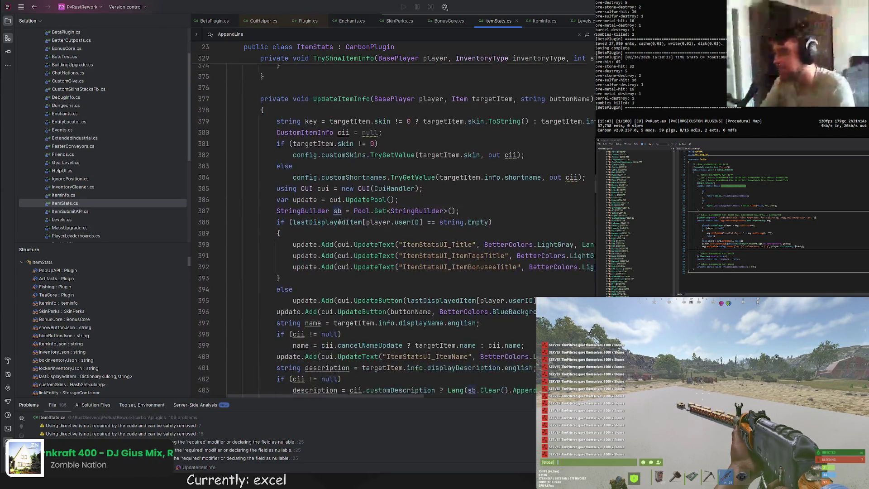
{"action": "scroll", "coordinate": [339, 222], "scroll_direction": "down", "scroll_amount": 1}
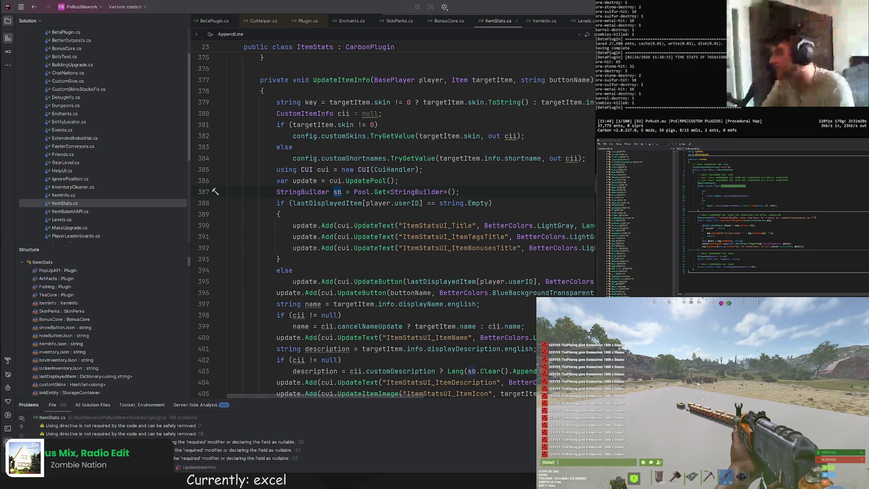
{"action": "key", "text": "Escape"}
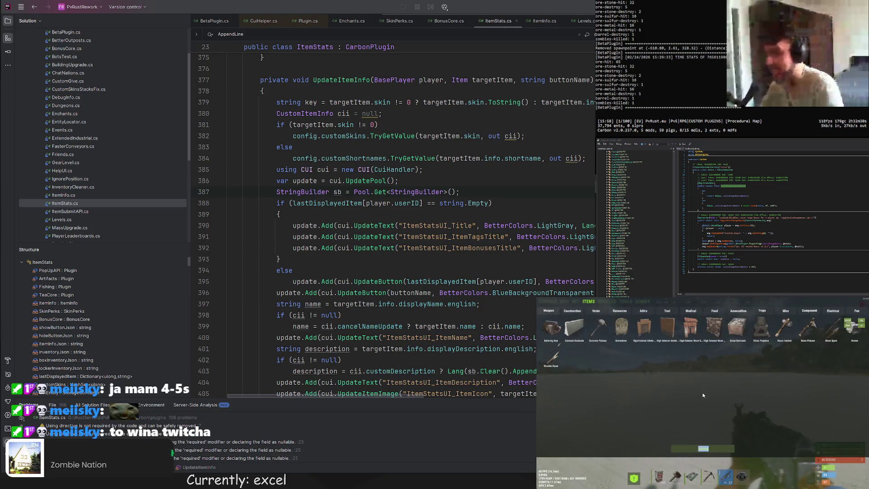
Step: Kill the character, turn god mode off from the console, and respawn
{"action": "left_click", "coordinate": [547, 302]}
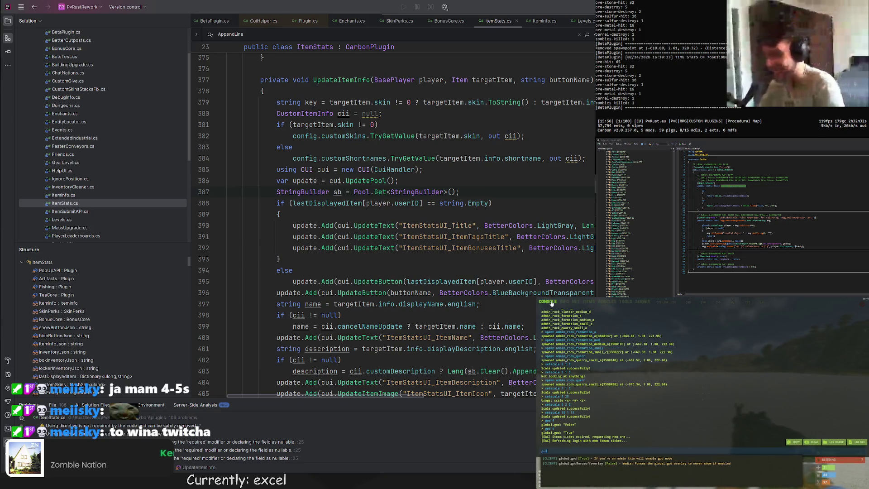
{"action": "type", "text": "kill"}
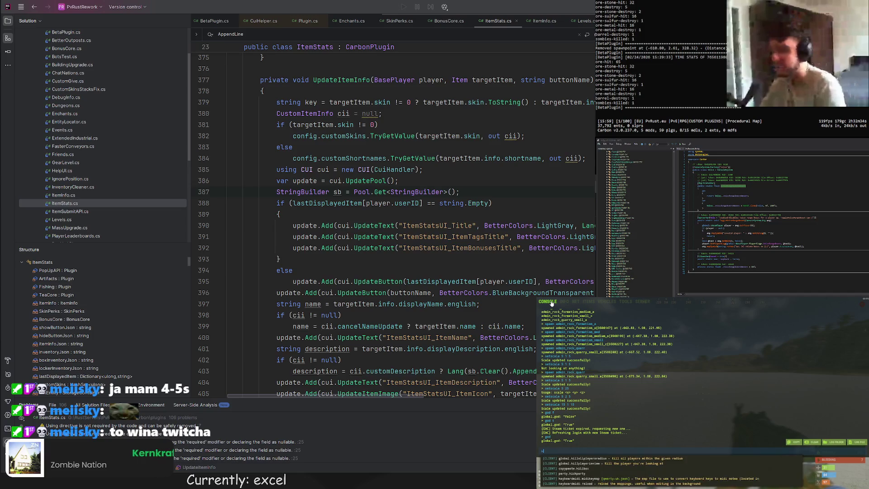
{"action": "key", "text": "Return"}
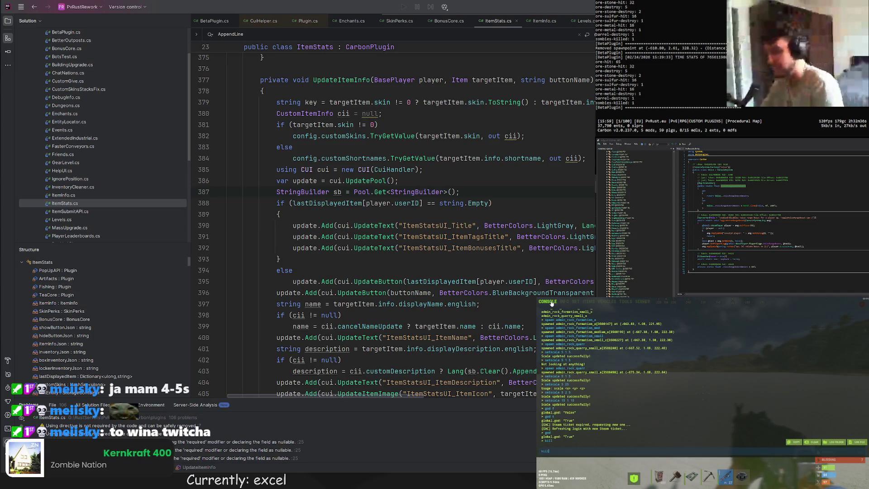
{"action": "type", "text": "kil"}
{"action": "key", "text": "BackSpace"}
{"action": "key", "text": "BackSpace"}
{"action": "key", "text": "BackSpace"}
{"action": "type", "text": "god f"}
{"action": "key", "text": "Return"}
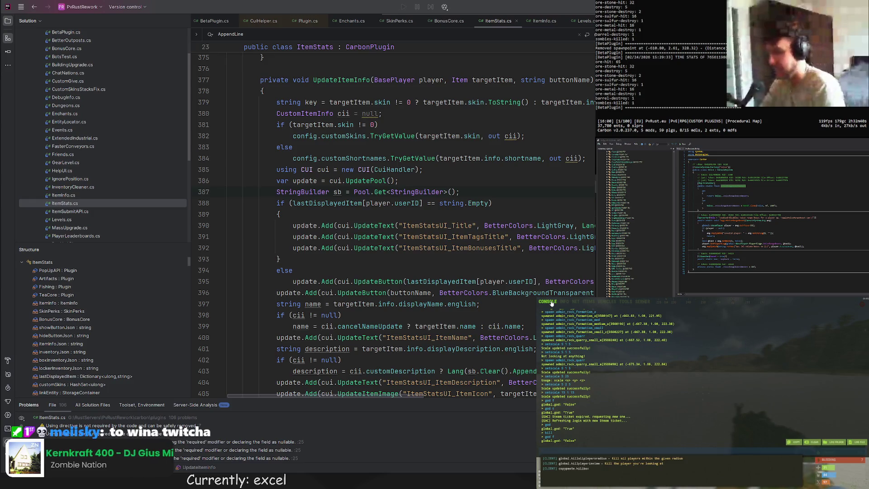
{"action": "key", "text": "F1"}
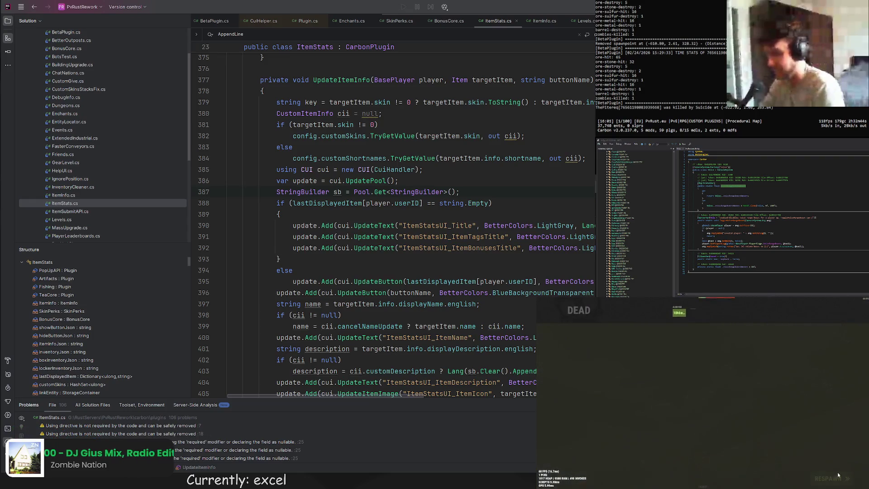
{"action": "left_click", "coordinate": [835, 476]}
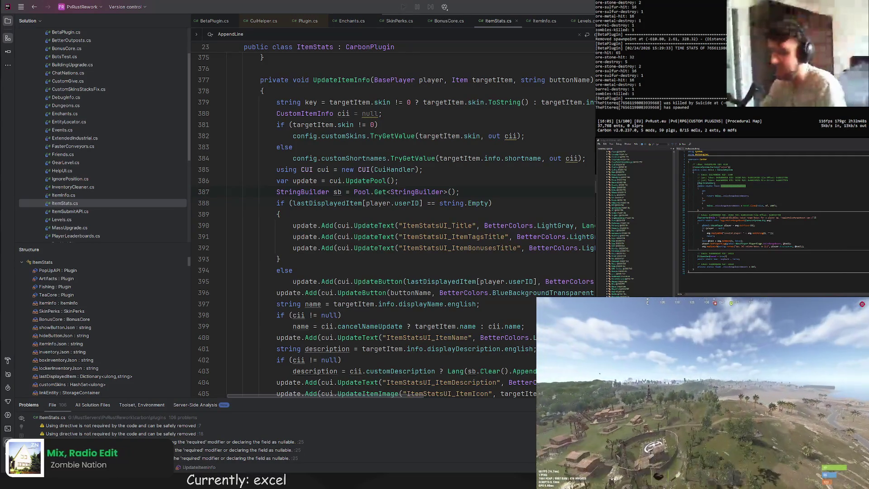
Step: Toggle zombie spawning through the /zombie chat command, then loot the dead body
{"action": "key", "text": "F1"}
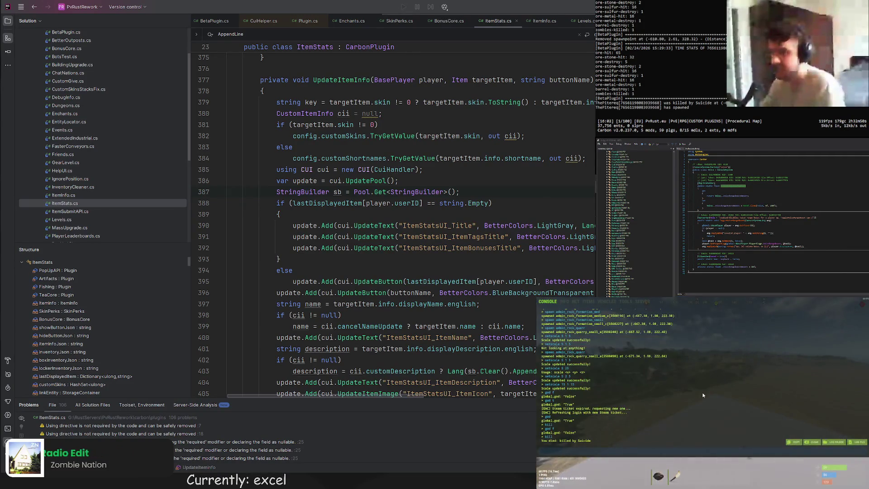
{"action": "key", "text": "F1"}
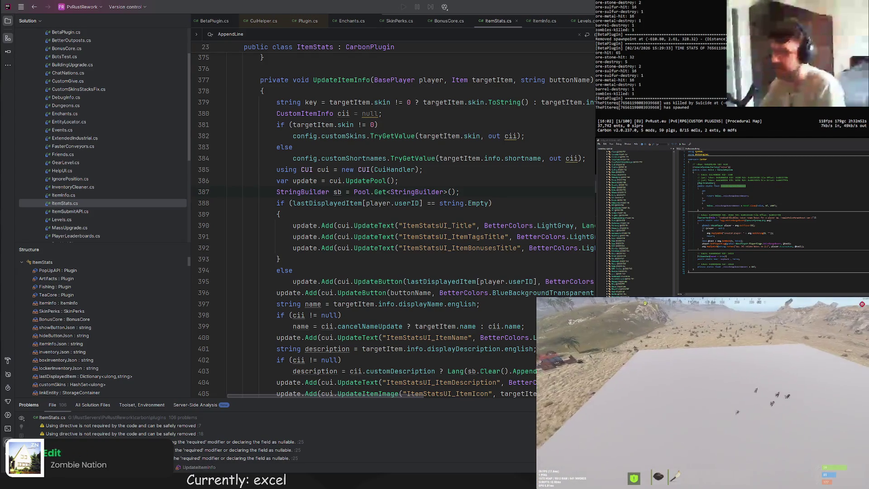
{"action": "key", "text": "Return"}
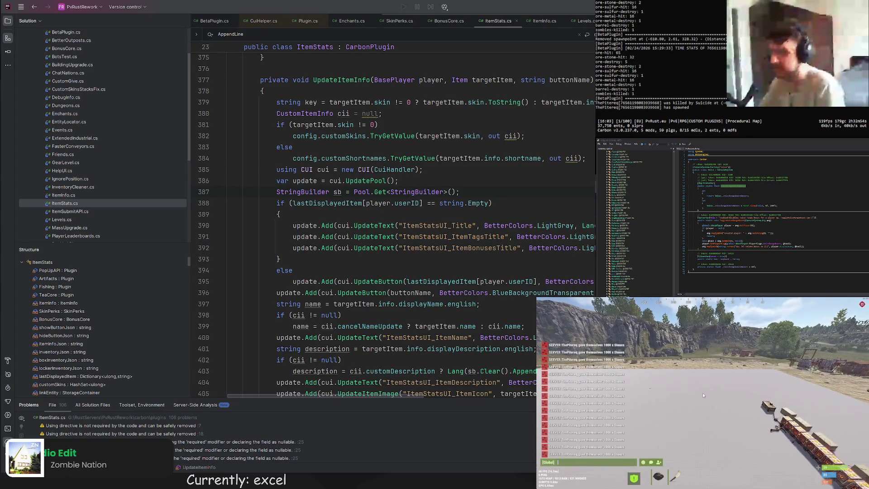
{"action": "type", "text": "/zo"}
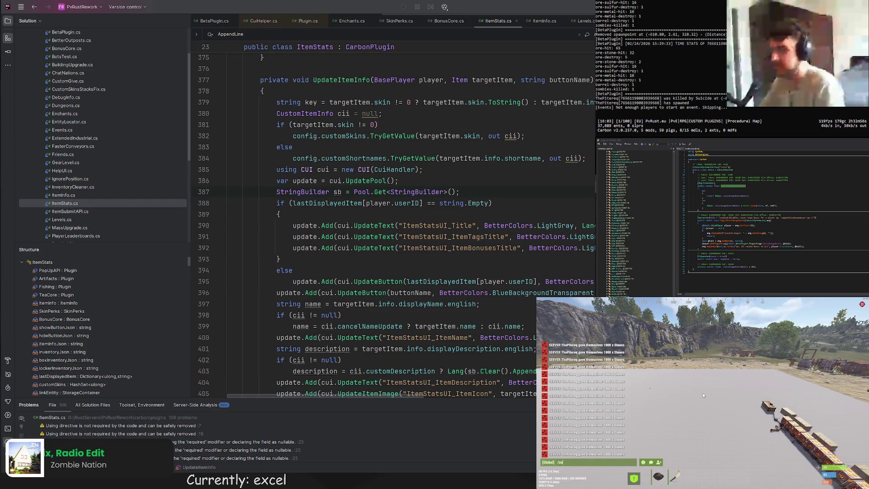
{"action": "type", "text": "mbie"}
{"action": "key", "text": "Return"}
{"action": "left_click", "coordinate": [740, 357]}
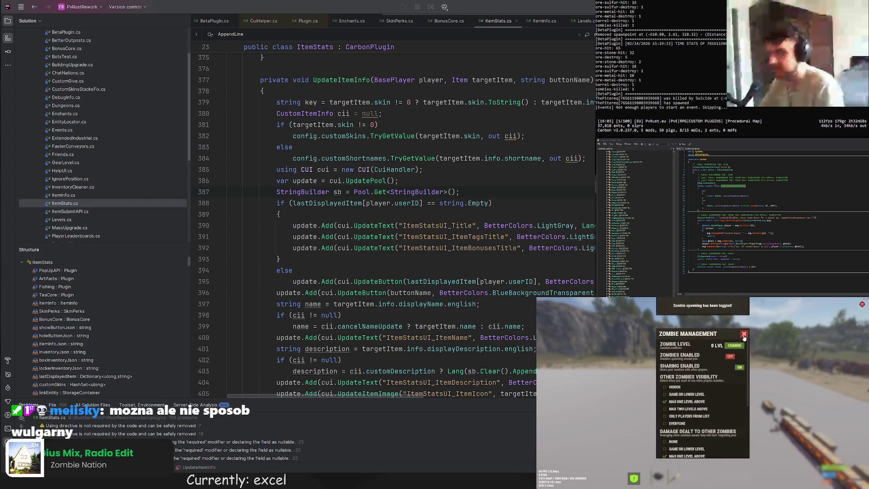
{"action": "left_click", "coordinate": [744, 333]}
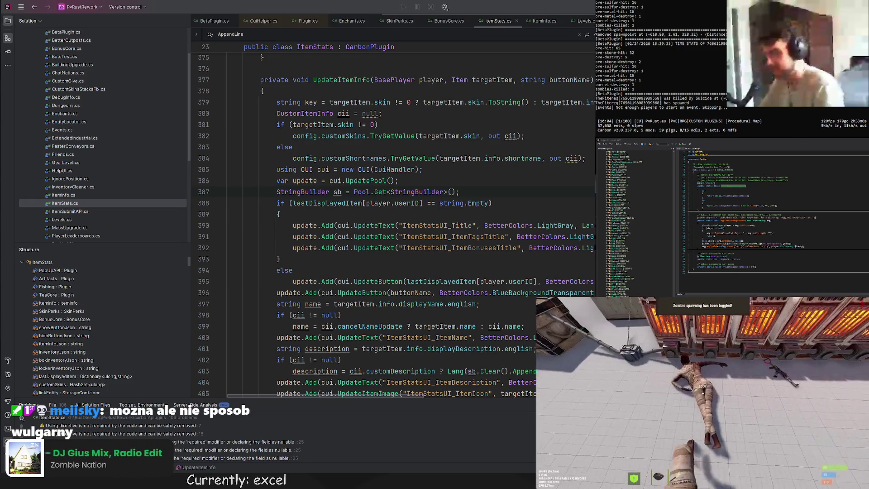
{"action": "key", "text": "e"}
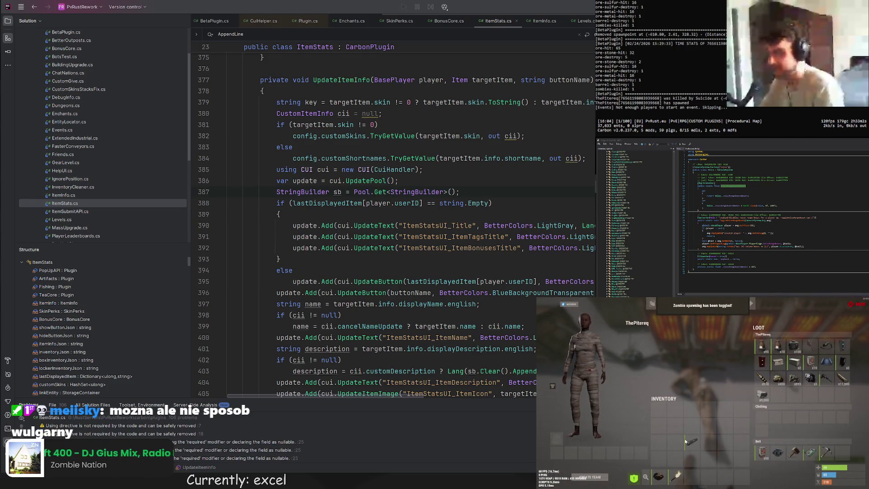
Step: View the military silencer's details, then open the empty Item Enchants panel beside the inventory
{"action": "left_click", "coordinate": [693, 442]}
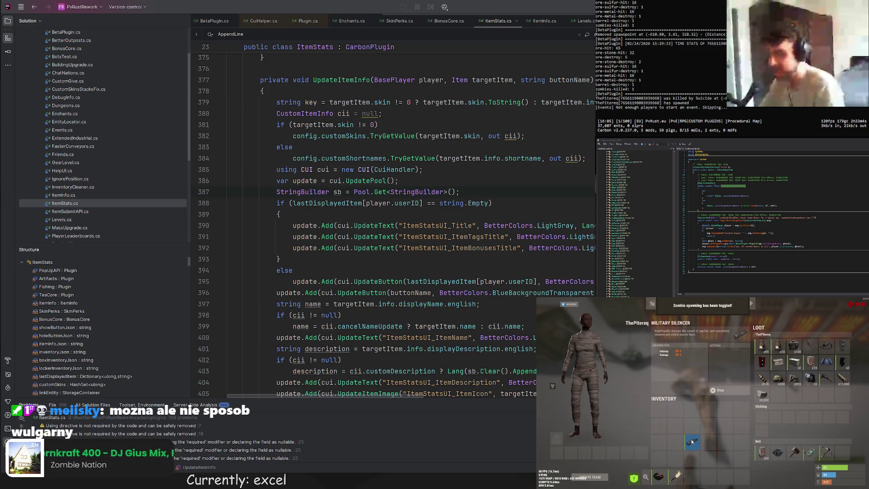
{"action": "key", "text": "Tab"}
{"action": "key", "text": "e"}
{"action": "mouse_move", "coordinate": [696, 448]}
{"action": "left_mouse_down"}
{"action": "mouse_move", "coordinate": [803, 458]}
{"action": "mouse_move", "coordinate": [690, 443]}
{"action": "left_mouse_up"}
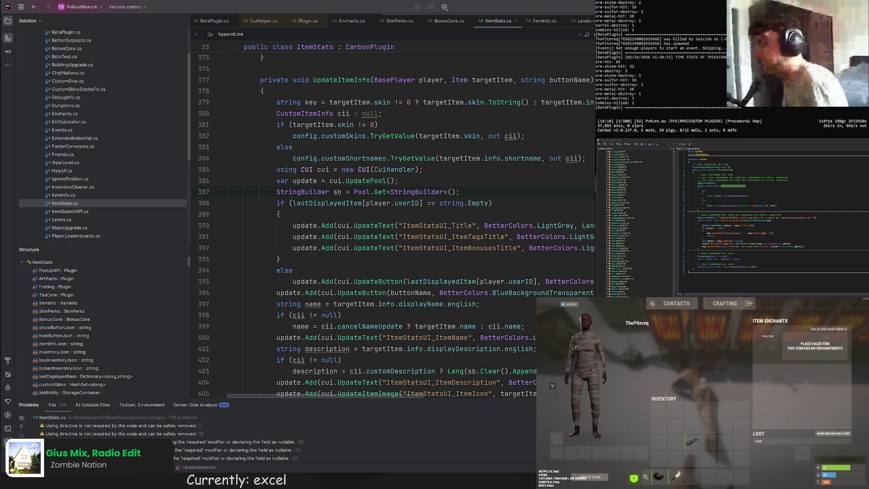
{"action": "key", "text": "alt+Tab"}
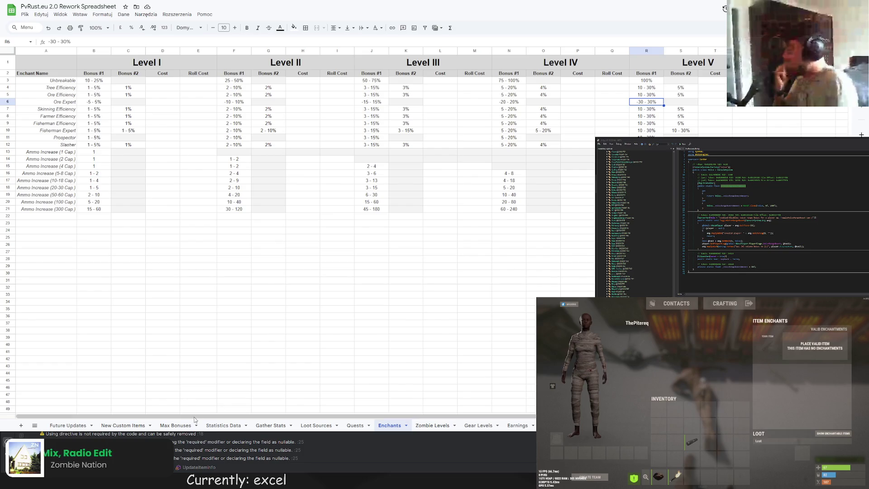
Step: Step through the Max Bonuses, Statistics Data and Gather Stats sheets to Loot Sources
{"action": "left_click", "coordinate": [185, 425]}
{"action": "left_click", "coordinate": [224, 426]}
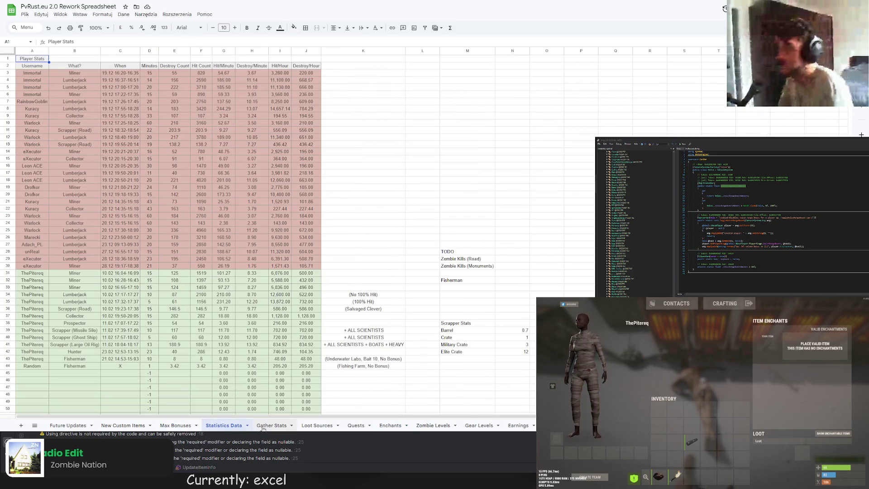
{"action": "left_click", "coordinate": [262, 426]}
{"action": "left_click", "coordinate": [312, 426]}
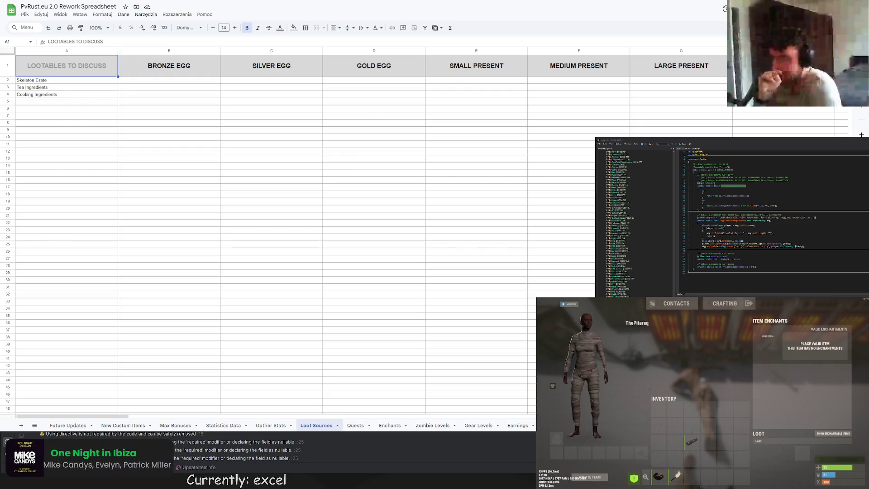
Step: Glance at the Quests, Loot Sources and Enchants sheets, ending on the blank Gear Levels sheet
{"action": "left_click", "coordinate": [356, 425]}
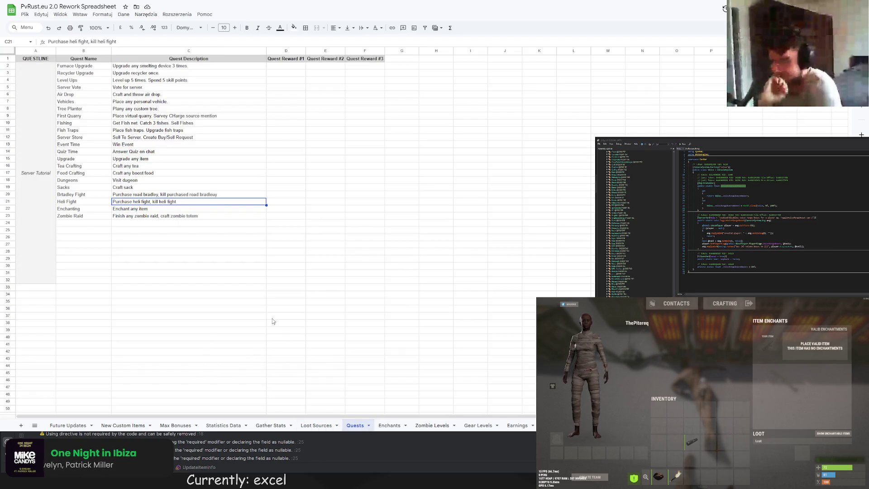
{"action": "left_click", "coordinate": [307, 426]}
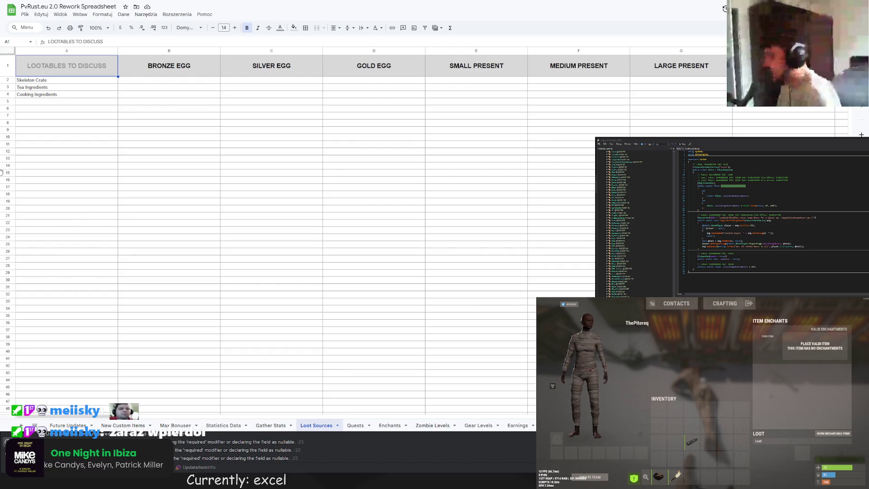
{"action": "left_click", "coordinate": [355, 426]}
{"action": "left_click", "coordinate": [384, 426]}
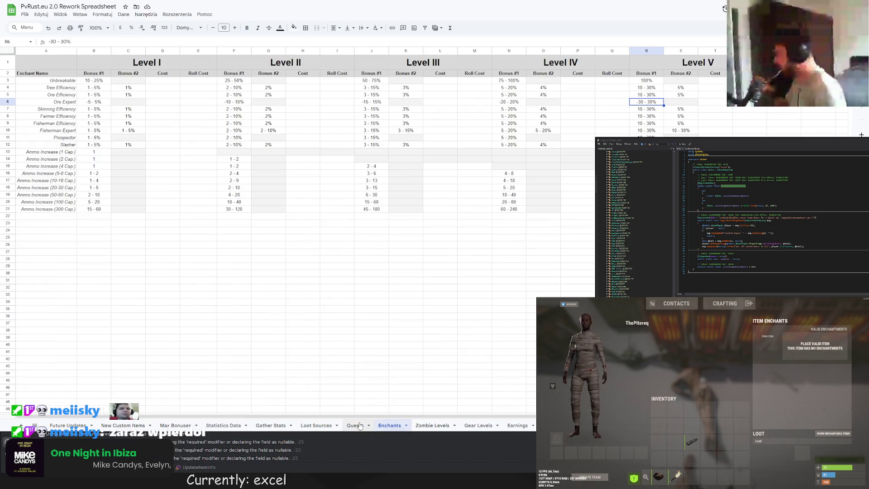
{"action": "left_click", "coordinate": [478, 426]}
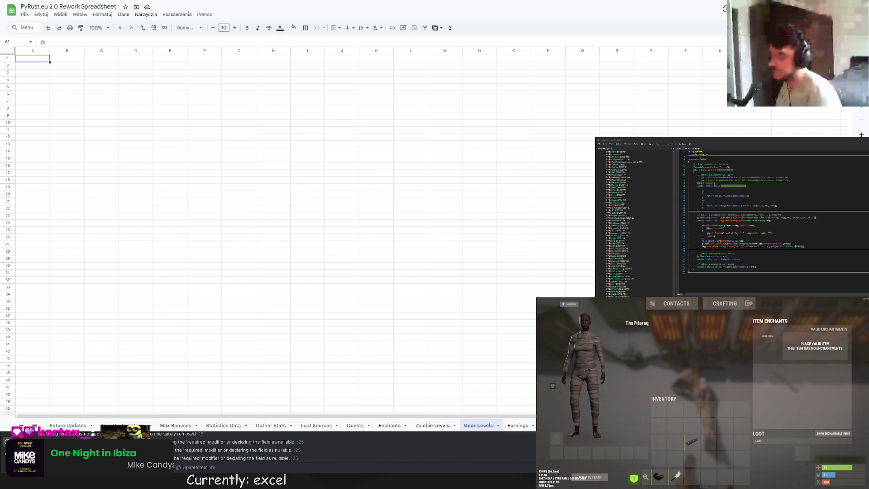
Step: Check the Ore and Tree Gather Clan Bonus values on Max Bonuses, then go to the item perks sheet
{"action": "left_click", "coordinate": [175, 426]}
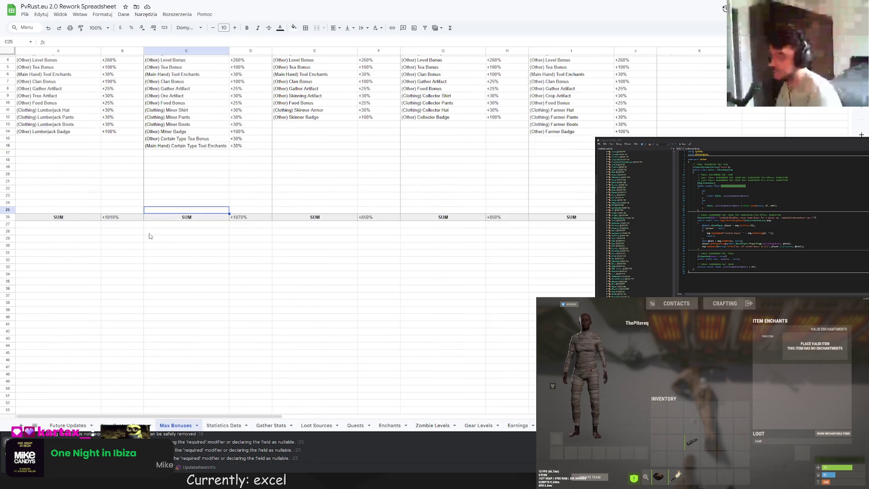
{"action": "scroll", "coordinate": [71, 190], "scroll_direction": "up", "scroll_amount": 2}
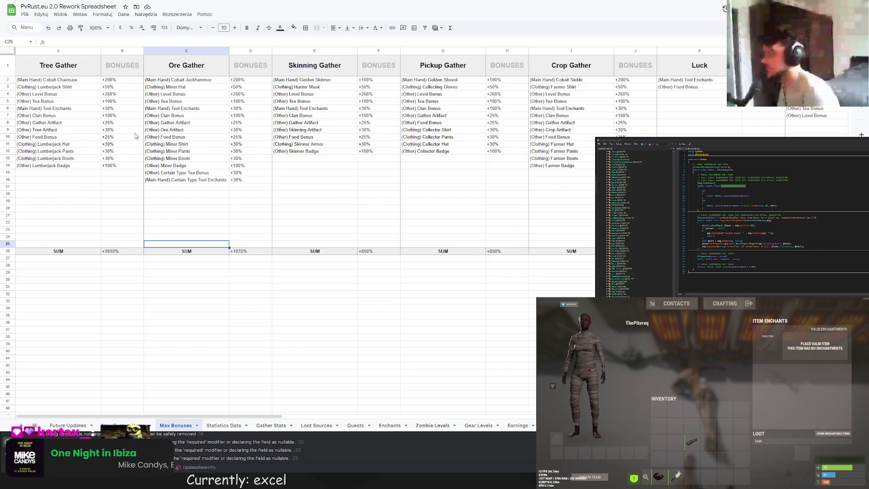
{"action": "left_click", "coordinate": [231, 116]}
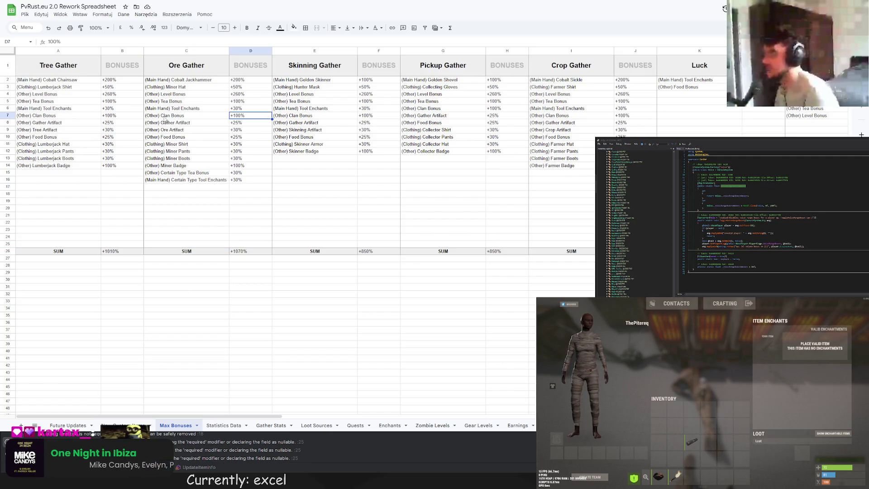
{"action": "left_click", "coordinate": [117, 118]}
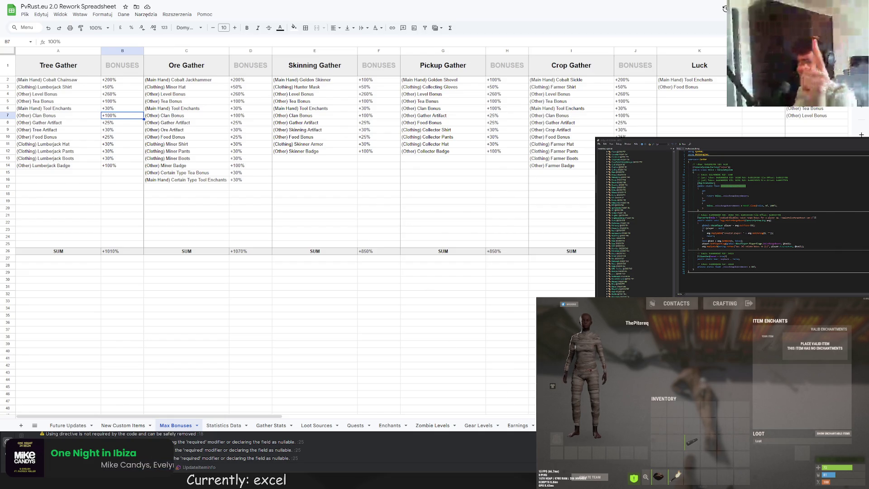
{"action": "key", "text": "ctrl+shift+Page_Up"}
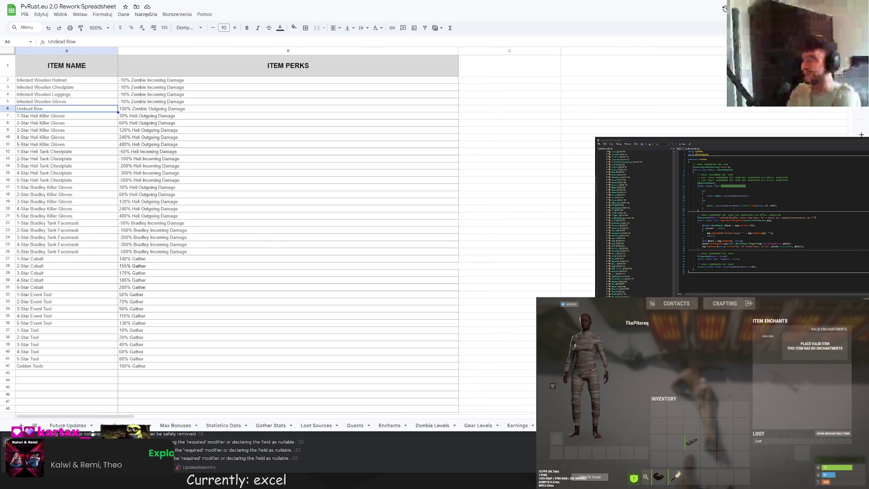
Step: Move past the empty, SkinPerks and Reassign sheets to the Levels & Skill Trees table
{"action": "key", "text": "ctrl+shift+Page_Up"}
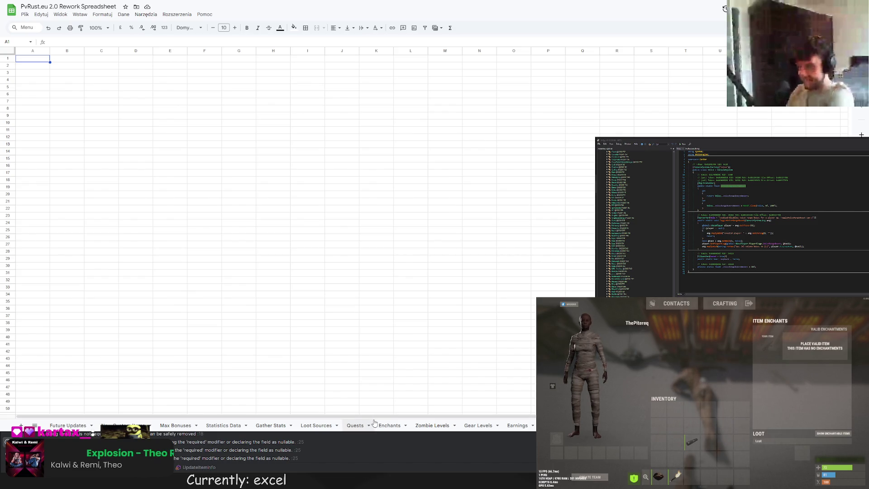
{"action": "scroll", "coordinate": [290, 425], "scroll_direction": "down", "scroll_amount": 5}
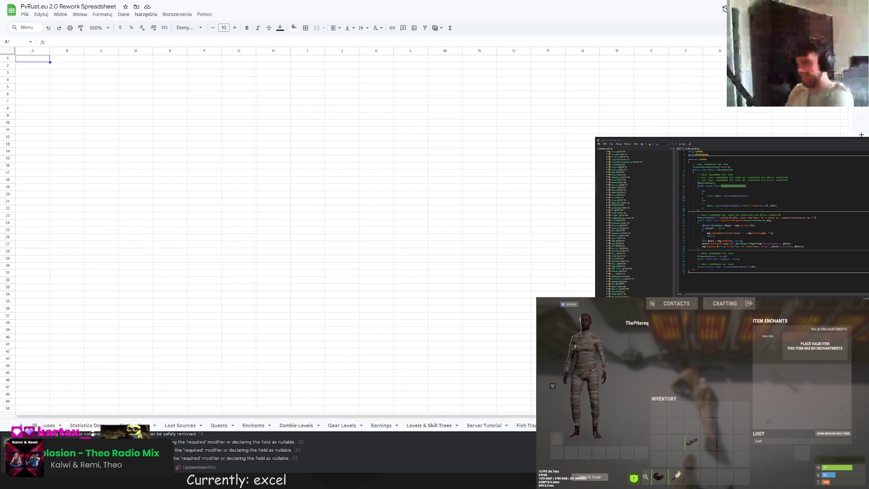
{"action": "left_click", "coordinate": [516, 425]}
{"action": "scroll", "coordinate": [290, 424], "scroll_direction": "down", "scroll_amount": 5}
{"action": "left_click", "coordinate": [526, 425]}
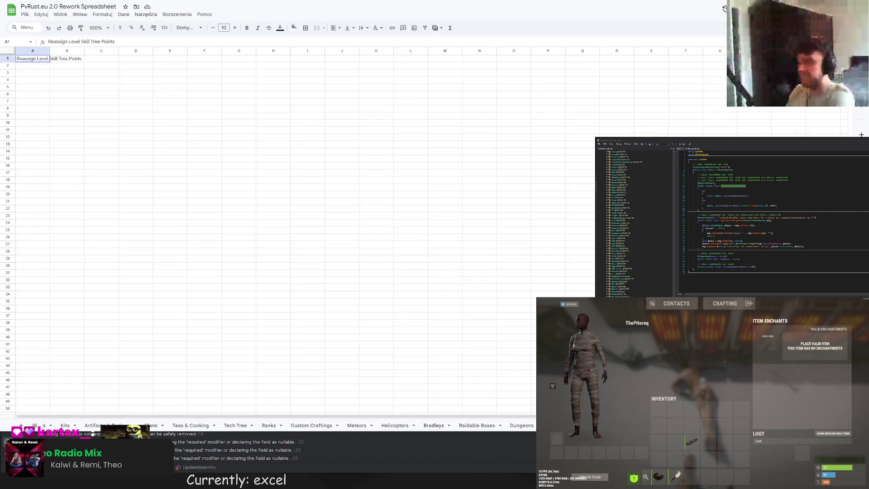
{"action": "scroll", "coordinate": [392, 425], "scroll_direction": "down", "scroll_amount": 5}
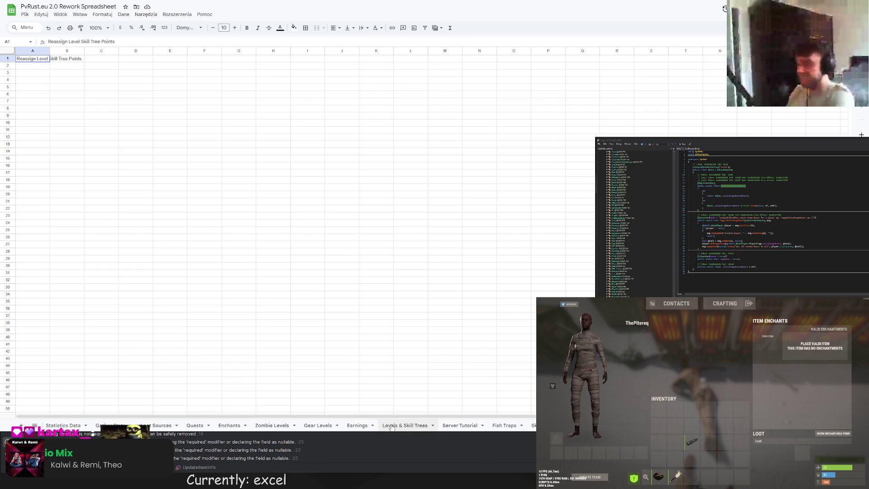
{"action": "left_click", "coordinate": [391, 426]}
{"action": "scroll", "coordinate": [391, 426], "scroll_direction": "up", "scroll_amount": 5}
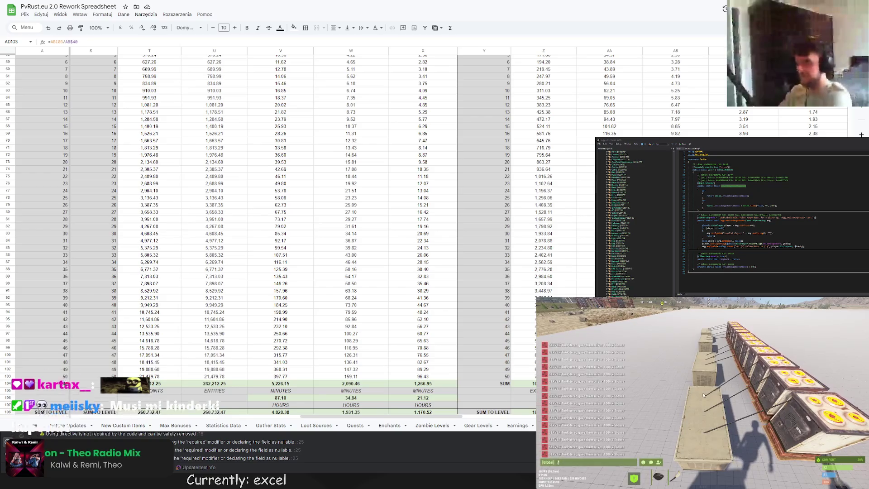
{"action": "key", "text": "Return"}
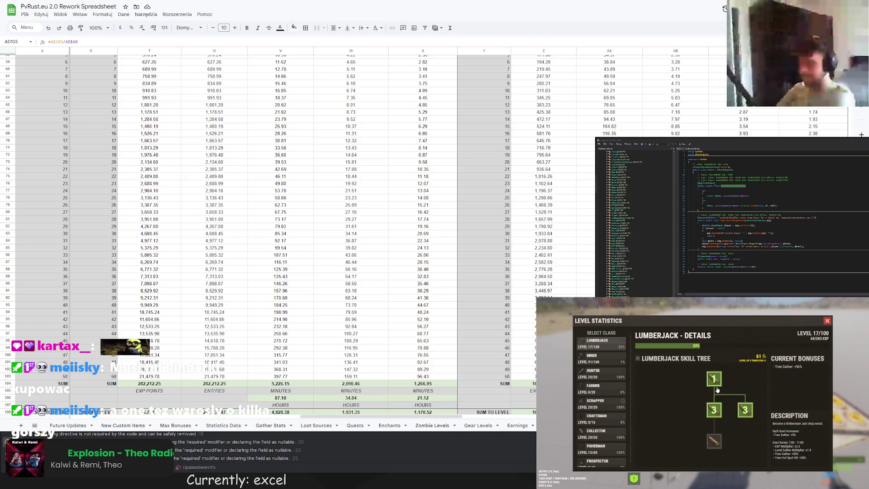
{"action": "left_click", "coordinate": [609, 362]}
{"action": "left_click", "coordinate": [607, 374]}
{"action": "left_click", "coordinate": [606, 343]}
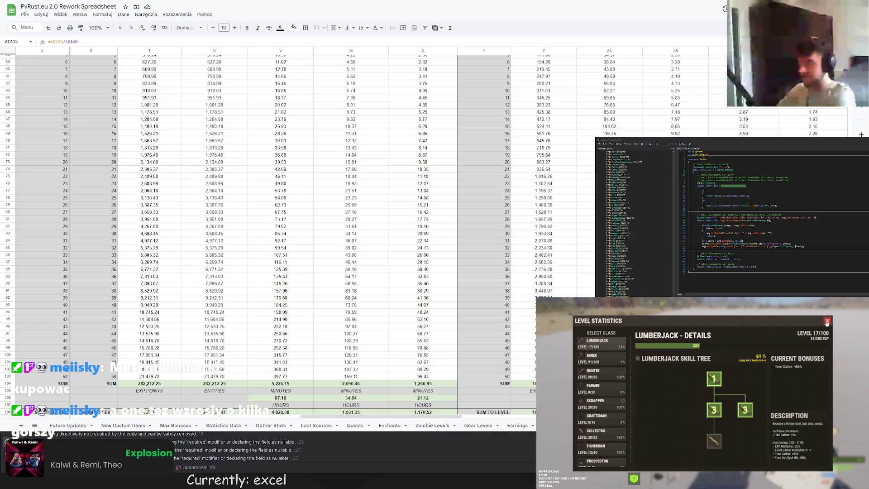
{"action": "left_click", "coordinate": [827, 322]}
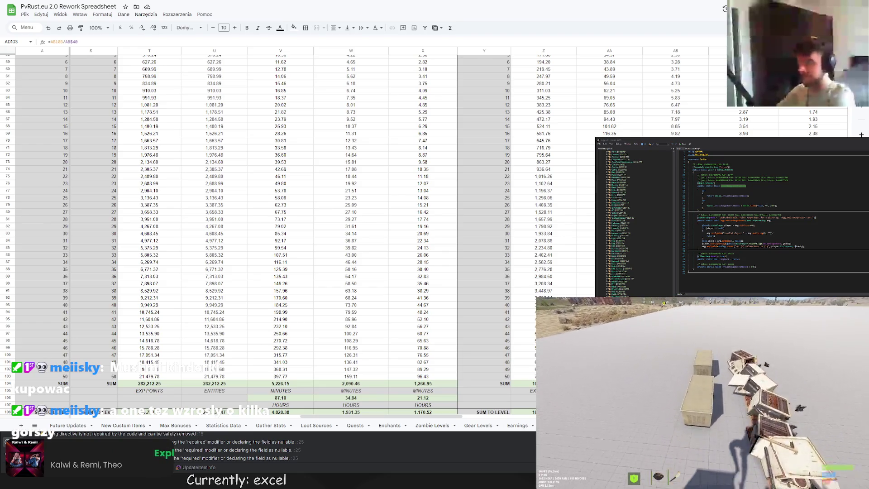
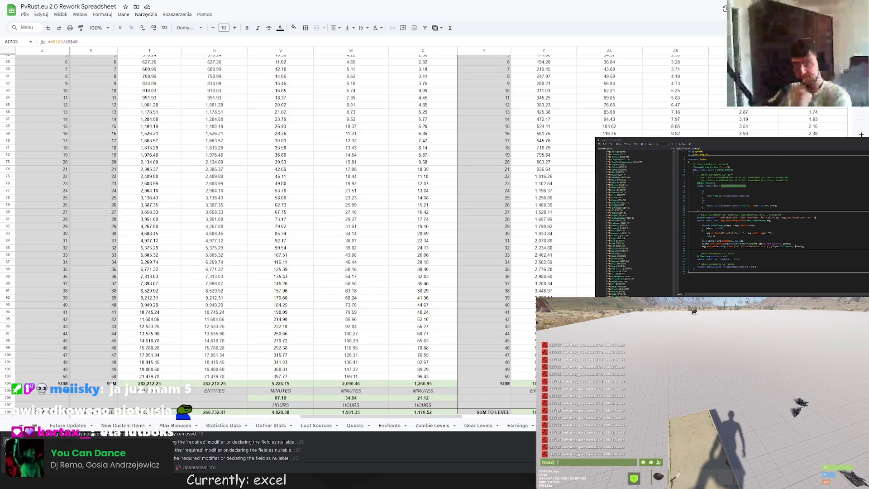
Step: Scroll left and up from the level-requirement columns toward the class stats, selecting Q101 on the way
{"action": "scroll", "coordinate": [430, 373], "scroll_direction": "down", "scroll_amount": 3}
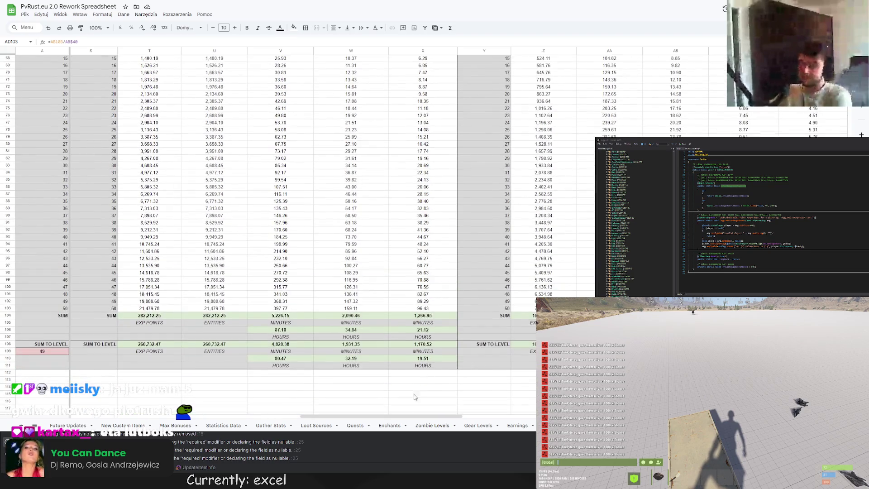
{"action": "left_click_drag", "start_coordinate": [380, 416], "coordinate": [535, 427]}
{"action": "scroll", "coordinate": [294, 294], "scroll_direction": "left", "scroll_amount": 10}
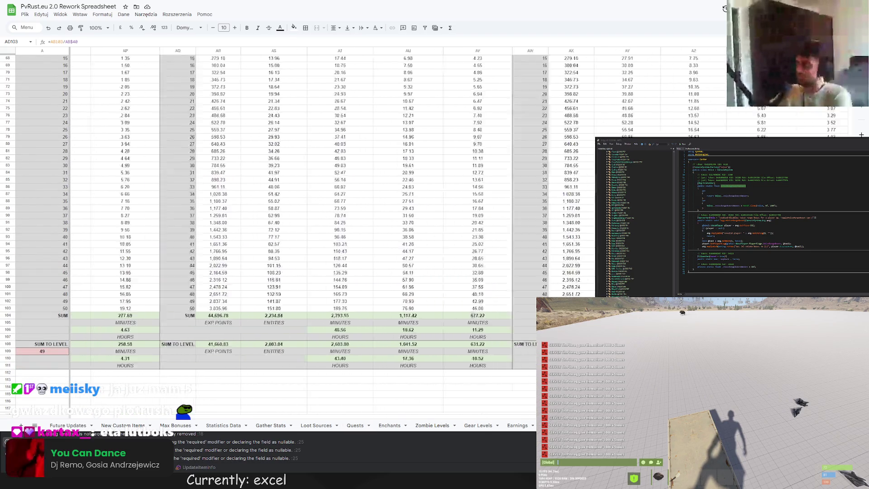
{"action": "left_click", "coordinate": [277, 293]}
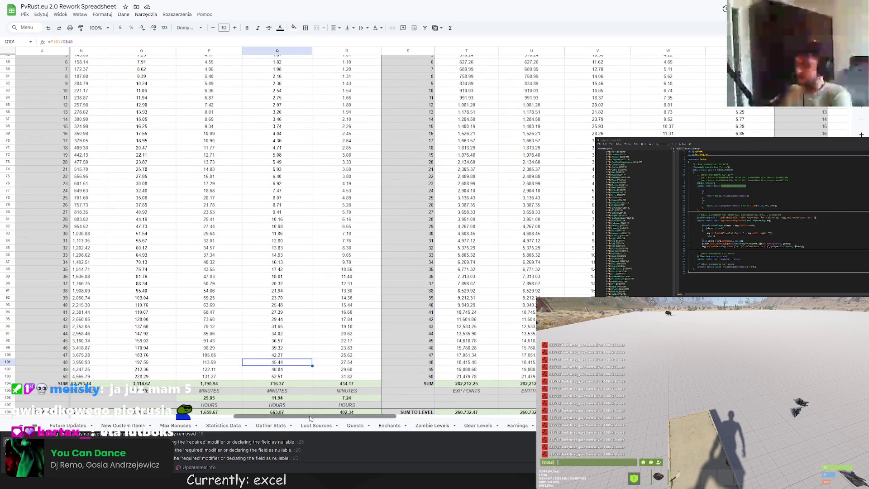
{"action": "scroll", "coordinate": [325, 401], "scroll_direction": "left", "scroll_amount": 10}
{"action": "scroll", "coordinate": [225, 353], "scroll_direction": "up", "scroll_amount": 10}
{"action": "scroll", "coordinate": [225, 353], "scroll_direction": "up", "scroll_amount": 3}
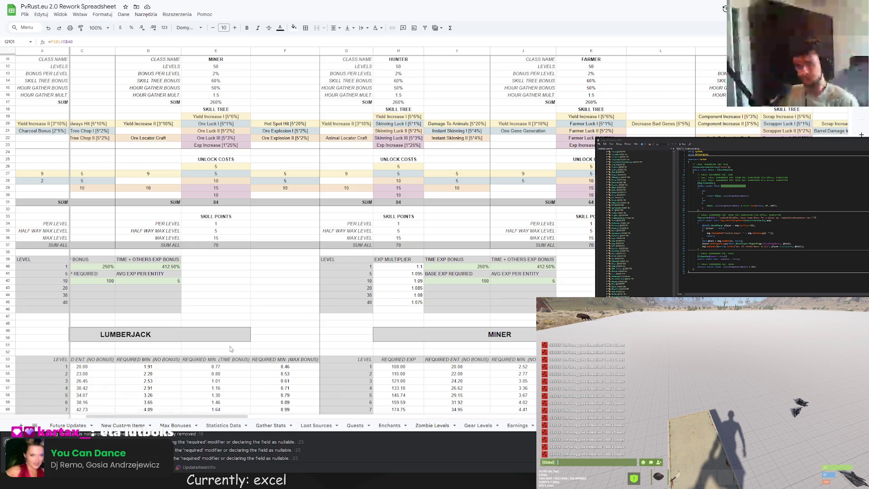
{"action": "scroll", "coordinate": [229, 349], "scroll_direction": "left", "scroll_amount": 3}
Step: Scroll to row 1 and drag the horizontal scrollbar back to the Skills overview
{"action": "scroll", "coordinate": [235, 340], "scroll_direction": "up", "scroll_amount": 3}
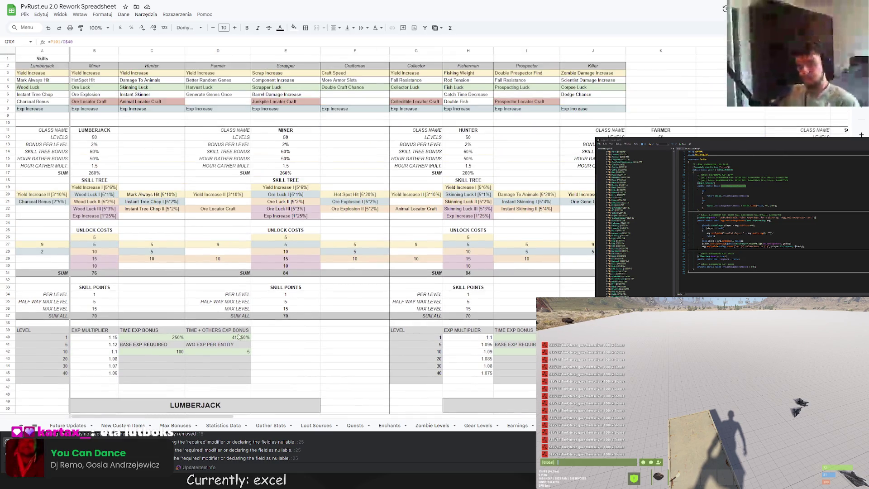
{"action": "mouse_move", "coordinate": [227, 415]}
{"action": "left_mouse_down"}
{"action": "mouse_move", "coordinate": [506, 422]}
{"action": "mouse_move", "coordinate": [195, 414]}
{"action": "left_mouse_up"}
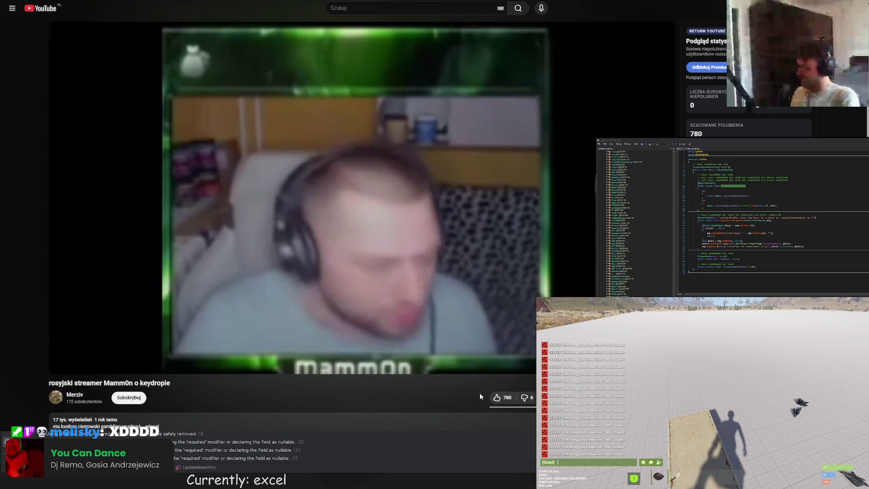
Step: Pause the streamer video and switch back to the spreadsheet window
{"action": "left_click", "coordinate": [459, 242]}
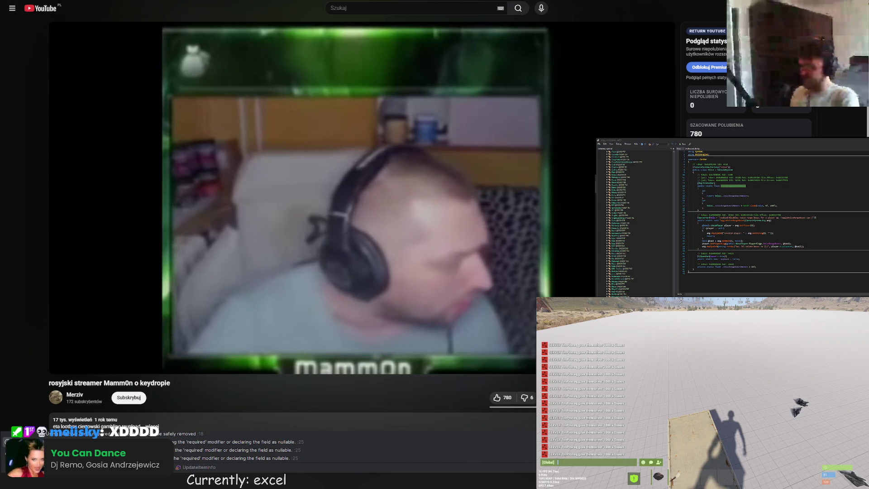
{"action": "key", "text": "alt+Tab"}
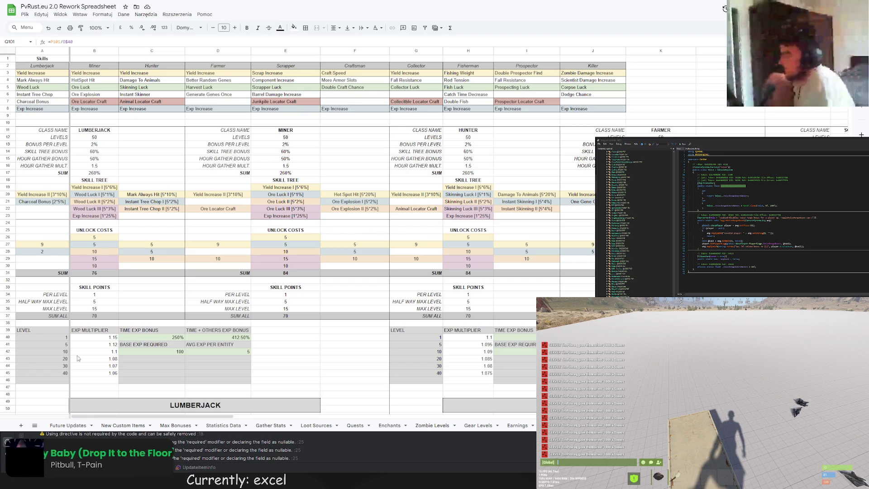
{"action": "key", "text": "Escape"}
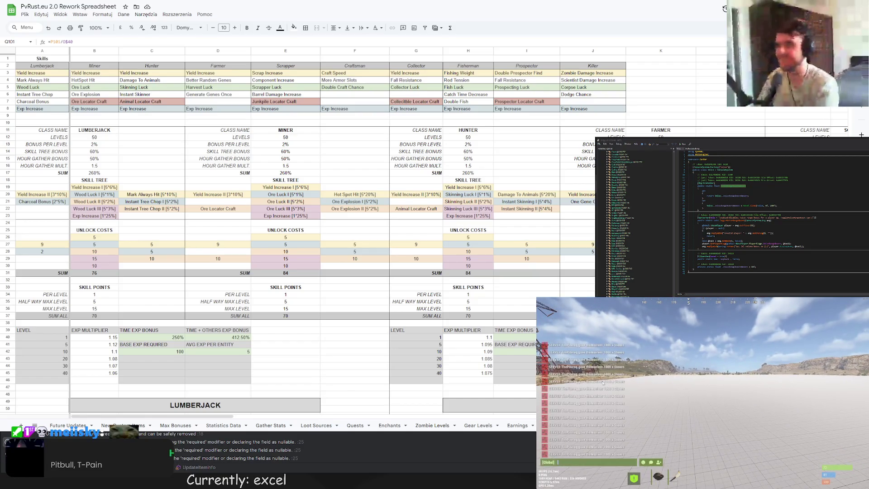
{"action": "left_click", "coordinate": [316, 187]}
{"action": "left_click", "coordinate": [337, 187]}
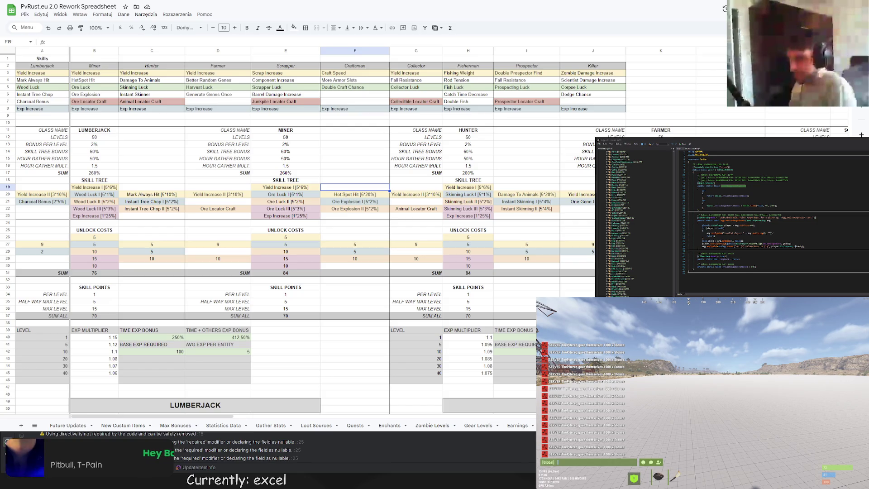
{"action": "left_click", "coordinate": [311, 346]}
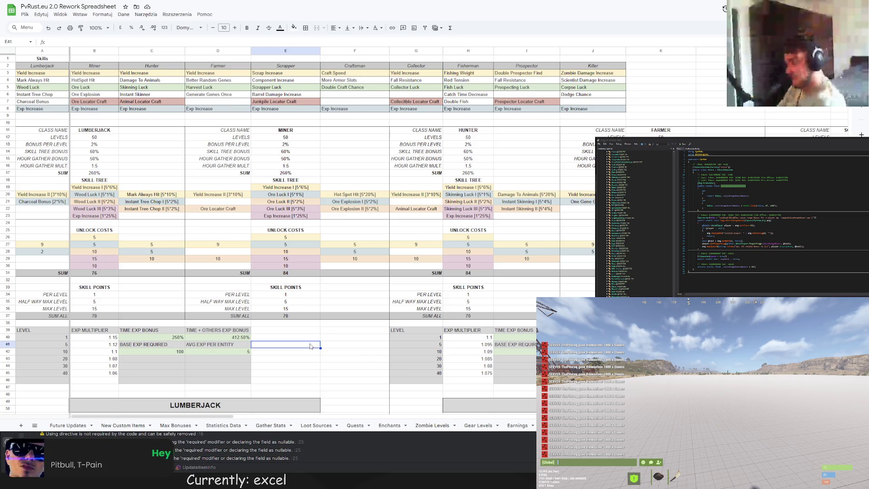
{"action": "scroll", "coordinate": [452, 243], "scroll_direction": "down", "scroll_amount": 3}
{"action": "scroll", "coordinate": [451, 243], "scroll_direction": "down", "scroll_amount": 8}
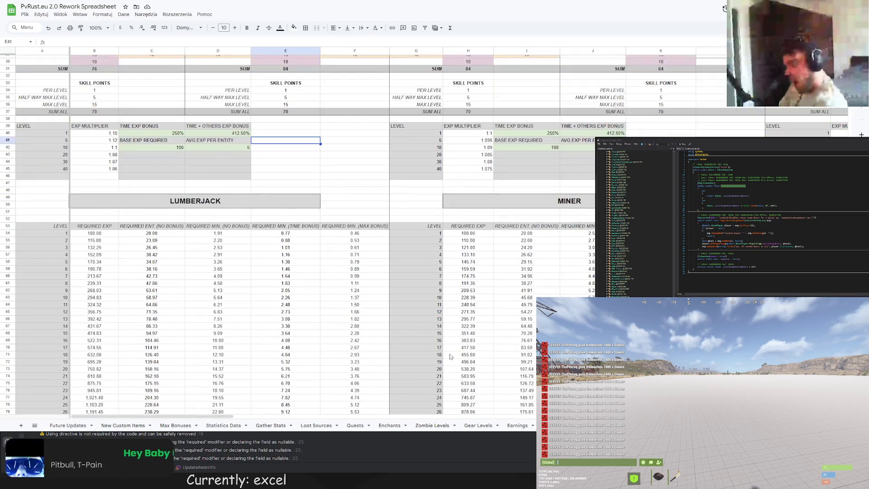
{"action": "scroll", "coordinate": [271, 425], "scroll_direction": "right", "scroll_amount": 5}
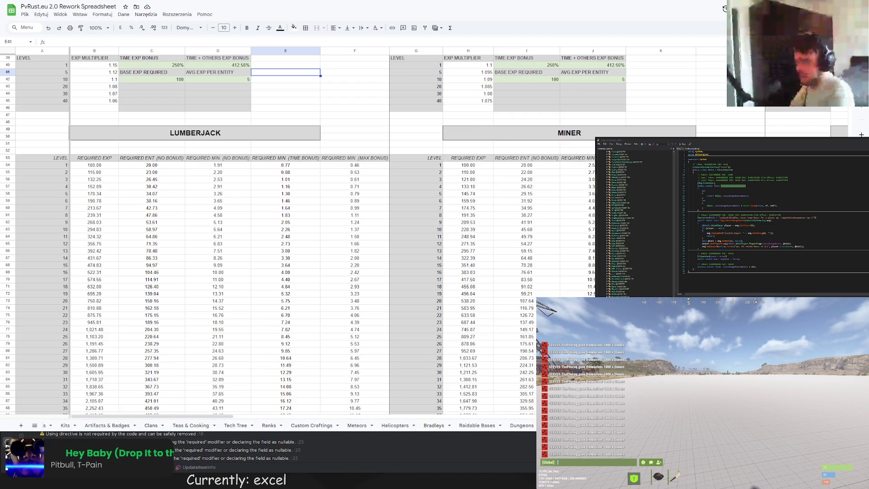
{"action": "scroll", "coordinate": [488, 368], "scroll_direction": "up", "scroll_amount": 10}
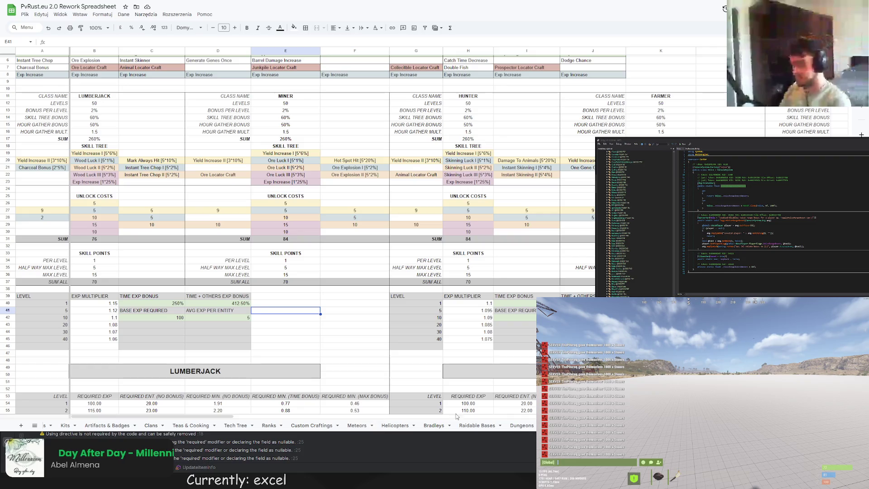
{"action": "mouse_move", "coordinate": [228, 418]}
{"action": "left_mouse_down"}
{"action": "mouse_move", "coordinate": [486, 425]}
{"action": "mouse_move", "coordinate": [281, 418]}
{"action": "mouse_move", "coordinate": [279, 407]}
{"action": "left_mouse_up"}
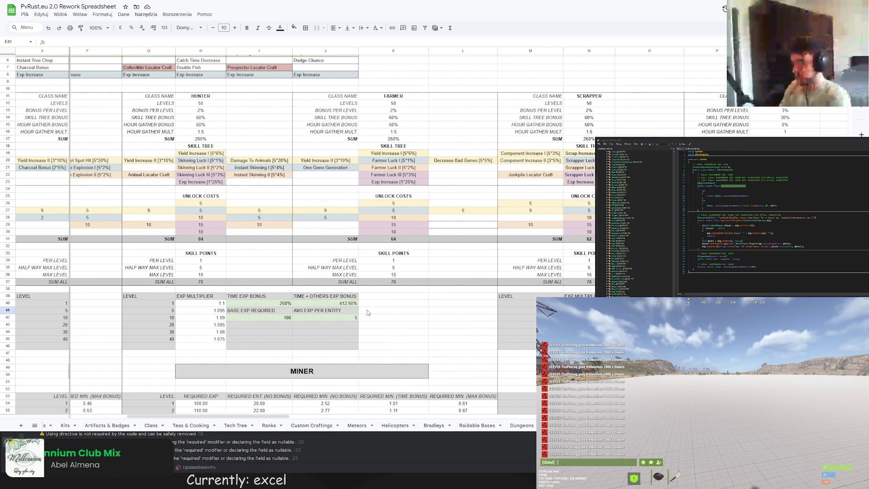
{"action": "left_click", "coordinate": [326, 170]}
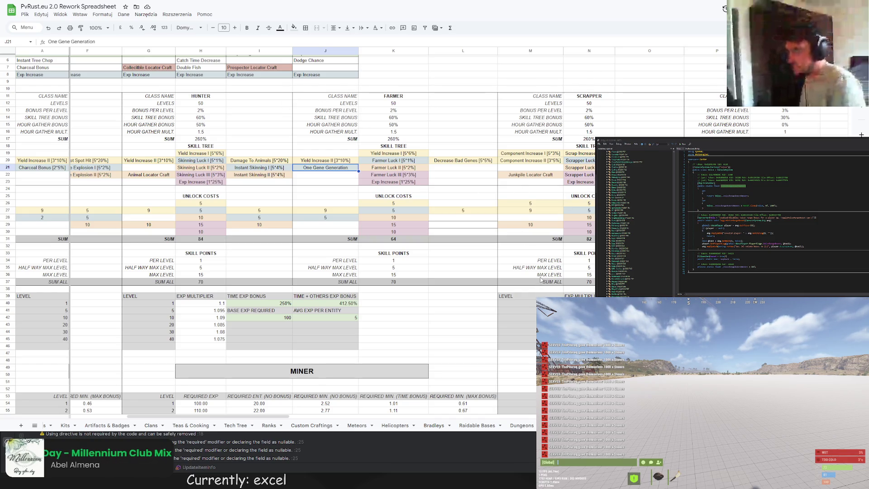
{"action": "mouse_move", "coordinate": [282, 416]}
{"action": "left_mouse_down"}
{"action": "mouse_move", "coordinate": [293, 416]}
{"action": "mouse_move", "coordinate": [253, 421]}
{"action": "mouse_move", "coordinate": [278, 421]}
{"action": "mouse_move", "coordinate": [272, 425]}
{"action": "left_mouse_up"}
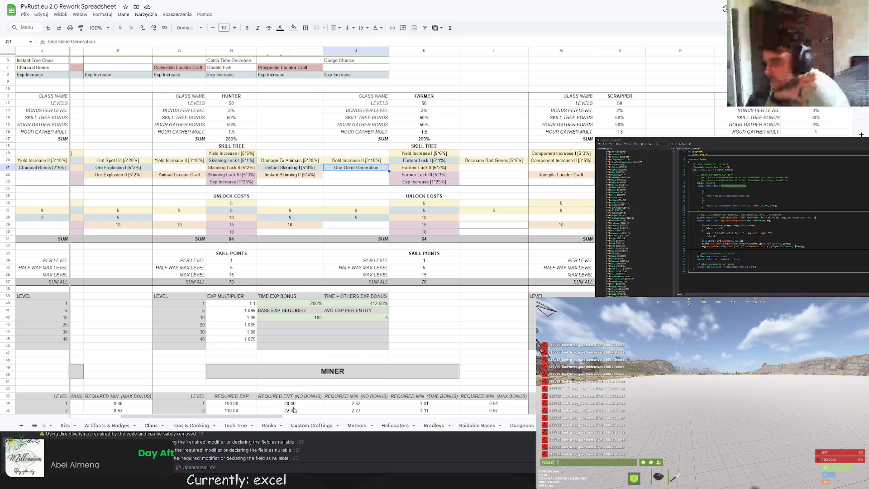
{"action": "left_click_drag", "start_coordinate": [277, 419], "coordinate": [292, 419]}
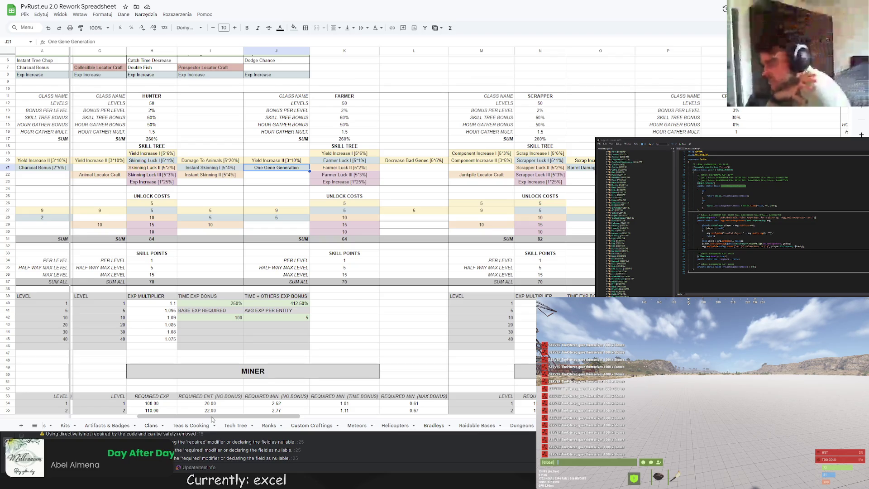
{"action": "left_click", "coordinate": [413, 161]}
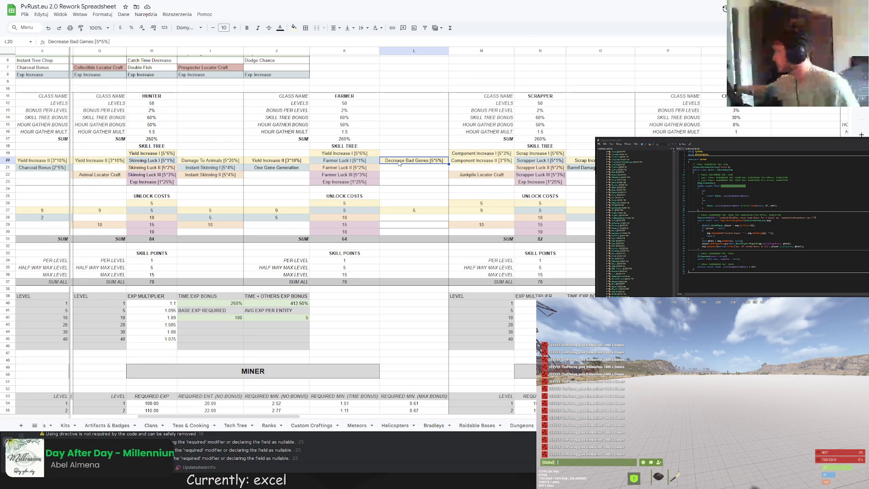
{"action": "scroll", "coordinate": [476, 235], "scroll_direction": "down", "scroll_amount": 3}
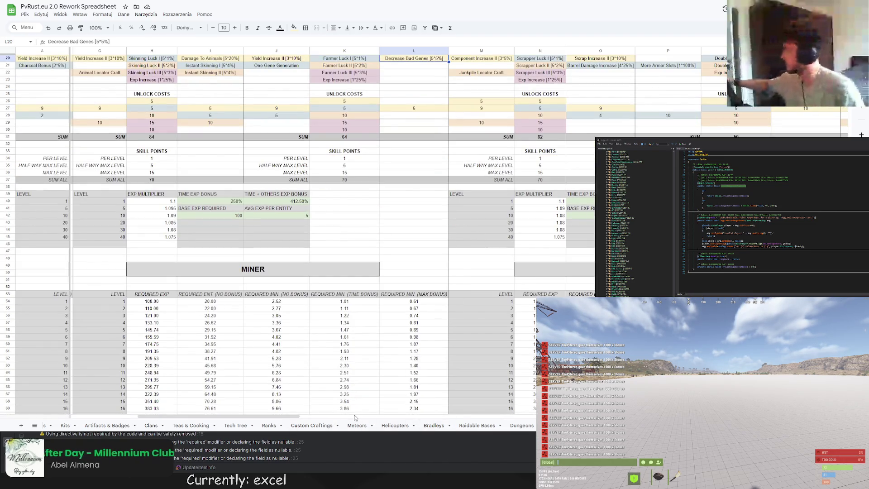
{"action": "left_click", "coordinate": [358, 426]}
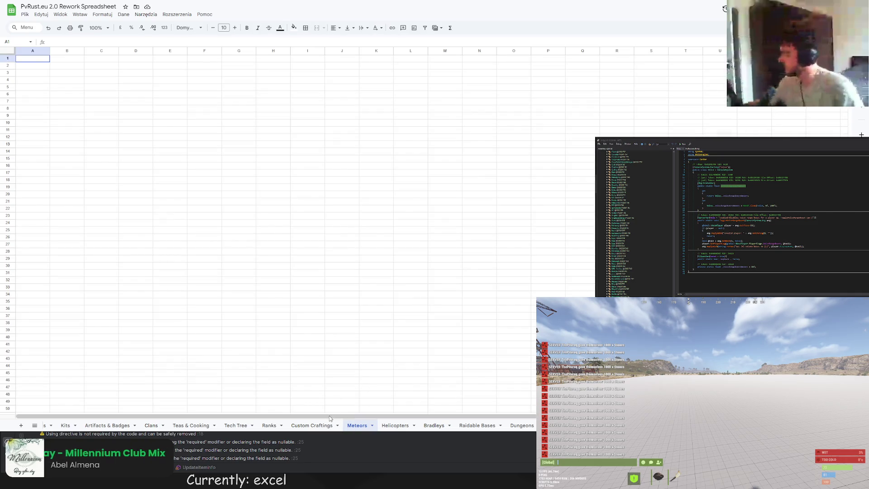
Step: Step through the sheet tabs and open the Quests sheet
{"action": "key", "text": "ctrl+Page_Down"}
{"action": "key", "text": "ctrl+Page_Down"}
{"action": "key", "text": "ctrl+Page_Down"}
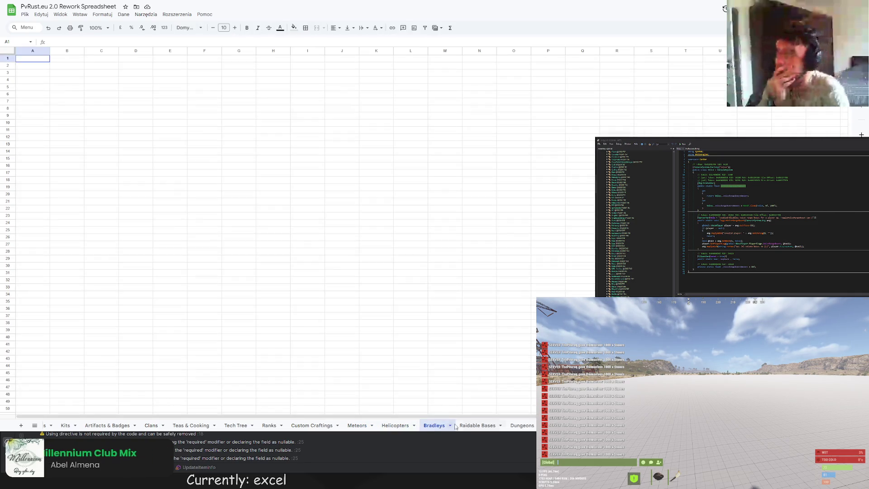
{"action": "key", "text": "ctrl+Page_Up"}
{"action": "key", "text": "ctrl+Page_Up"}
{"action": "key", "text": "ctrl+Page_Up"}
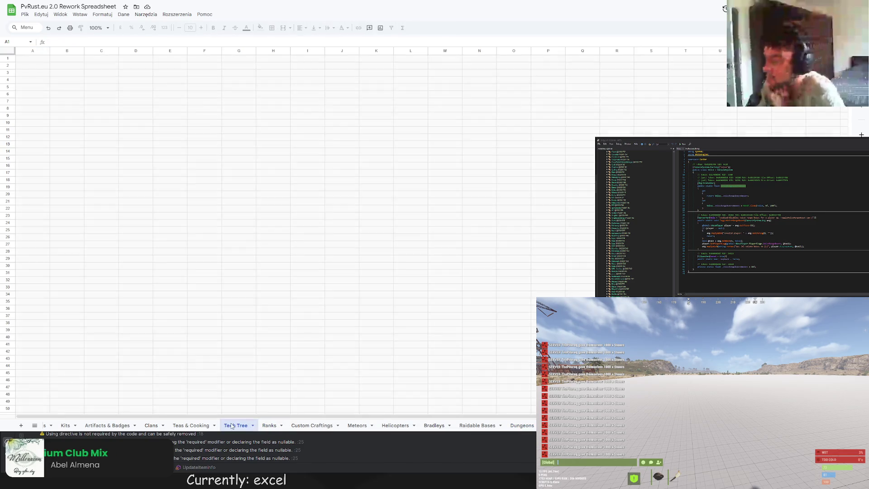
{"action": "key", "text": "ctrl+Page_Up"}
{"action": "key", "text": "ctrl+Page_Up"}
{"action": "key", "text": "ctrl+Page_Up"}
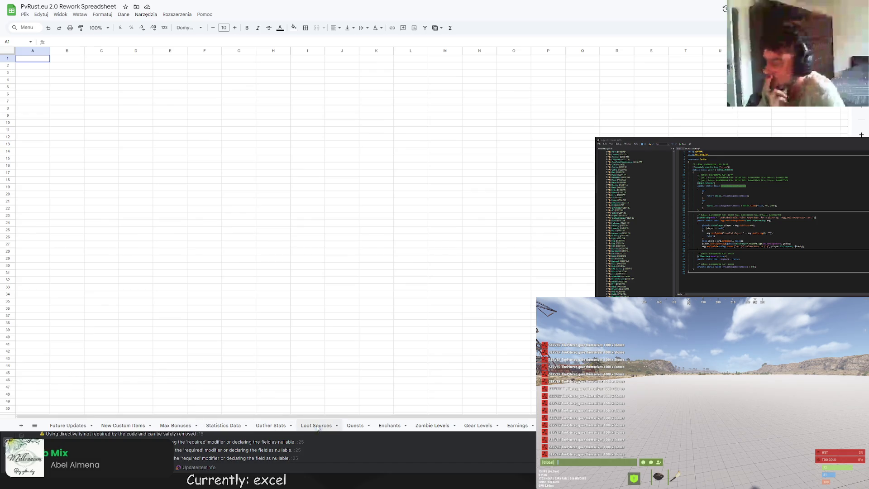
{"action": "left_click", "coordinate": [354, 426]}
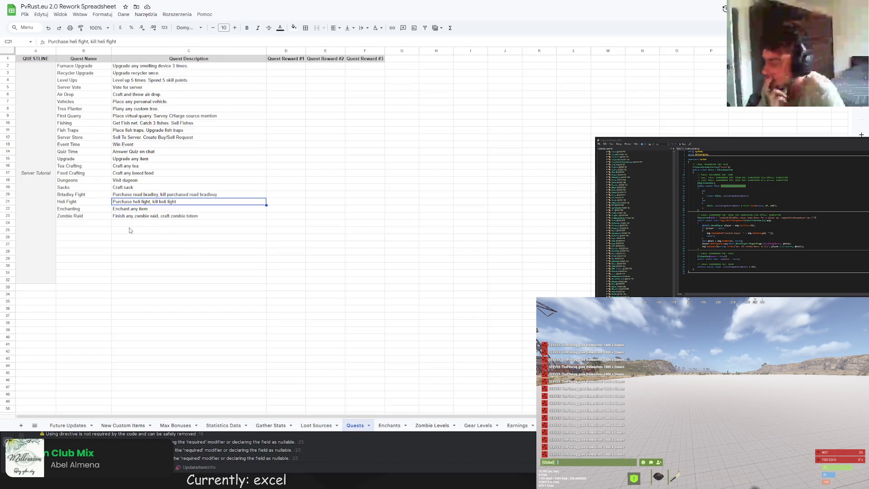
Step: Enter 'Waystones' in B24 with the description 'Save waystone, use waystone' in C24
{"action": "scroll", "coordinate": [61, 292], "scroll_direction": "down", "scroll_amount": 3}
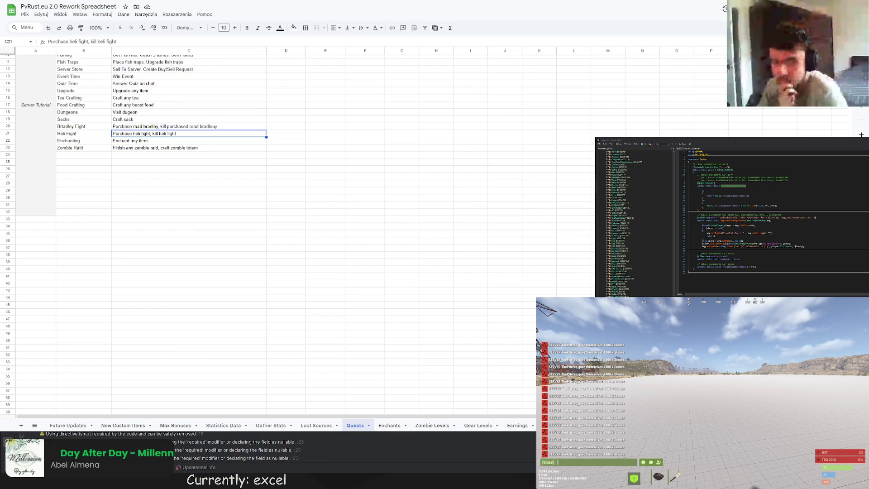
{"action": "double_click", "coordinate": [97, 157]}
{"action": "type", "text": "Waystones"}
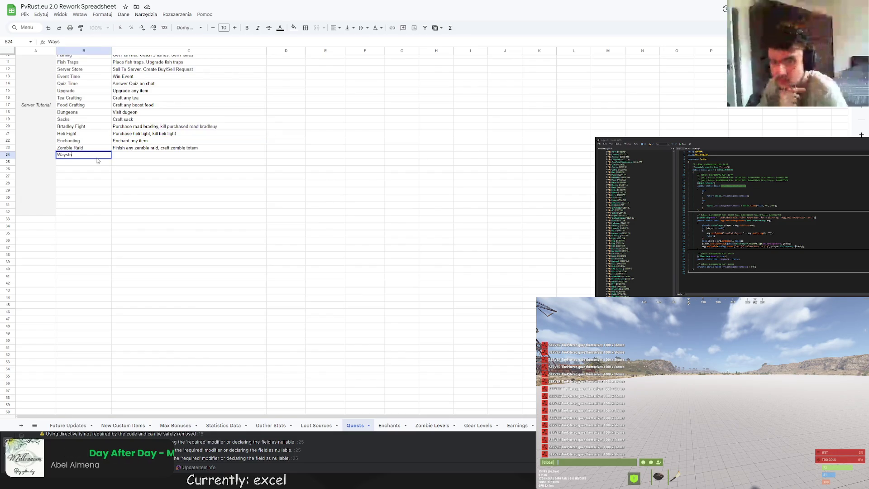
{"action": "left_click", "coordinate": [127, 157]}
{"action": "type", "text": "Sav"}
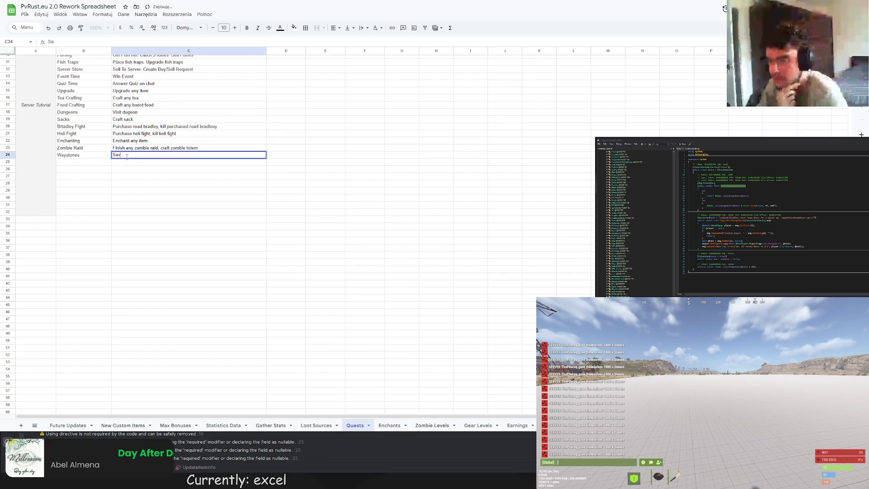
{"action": "type", "text": "e waystone, use wayston"}
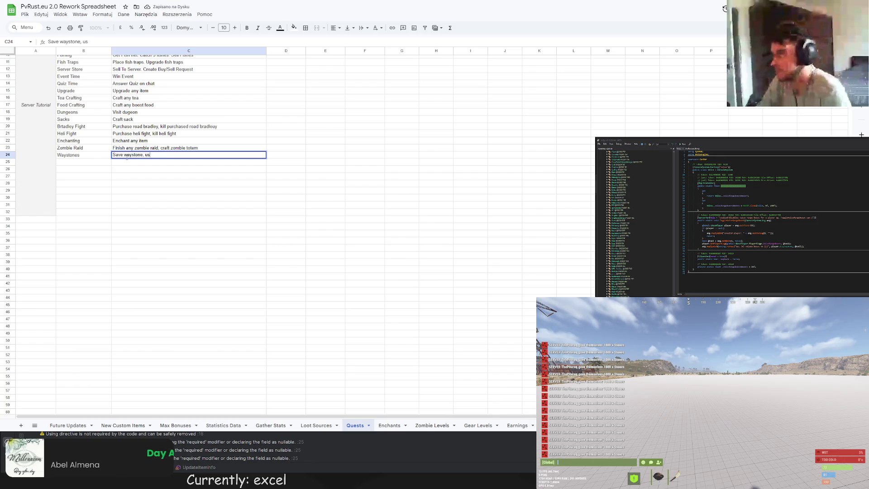
{"action": "left_click", "coordinate": [180, 184]}
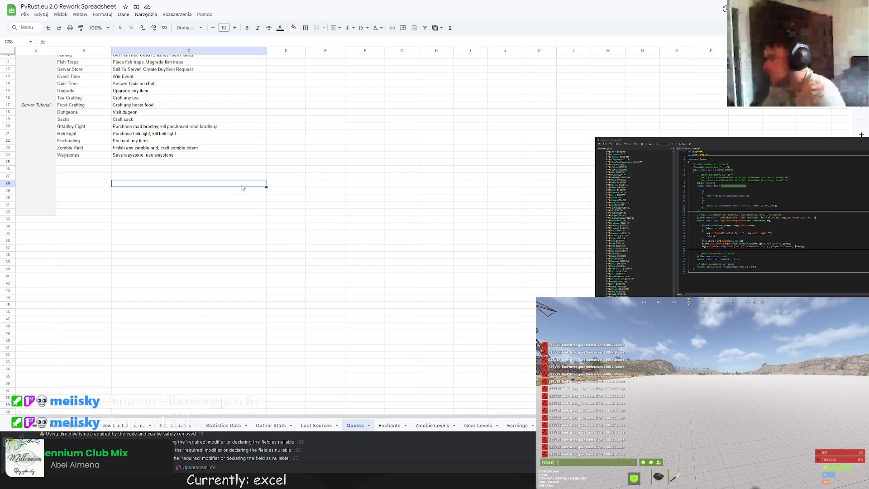
{"action": "left_click", "coordinate": [185, 170]}
{"action": "left_click", "coordinate": [187, 198]}
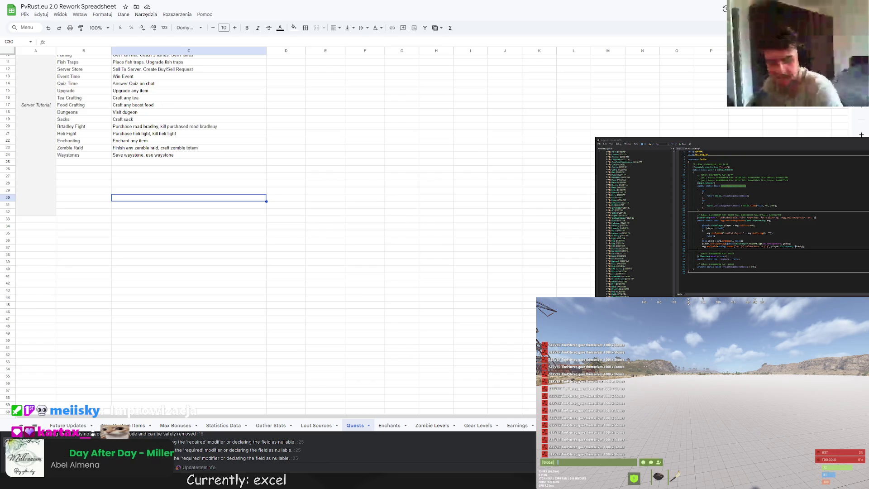
{"action": "left_click", "coordinate": [197, 162]}
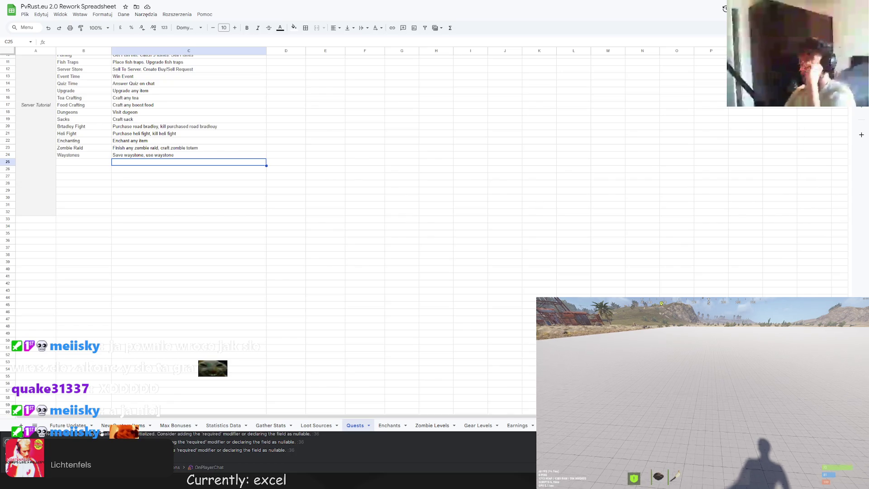
{"action": "key", "text": "Return"}
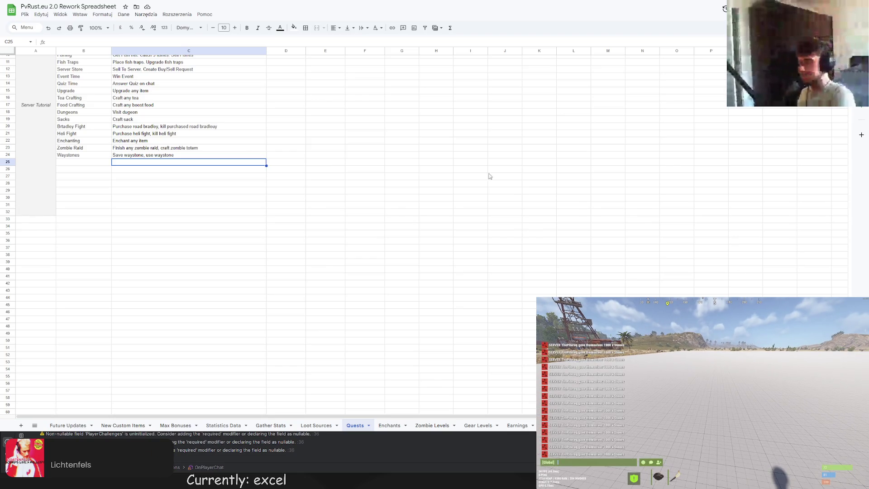
{"action": "scroll", "coordinate": [225, 141], "scroll_direction": "up", "scroll_amount": 2}
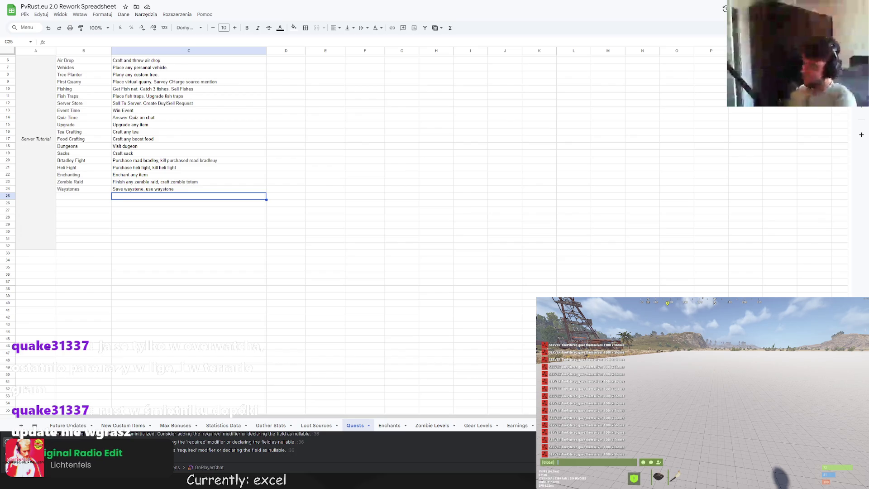
Step: Open the objectives sheet listing Let's Begin!, Tutorial Quests and Playtime
{"action": "left_click", "coordinate": [561, 425]}
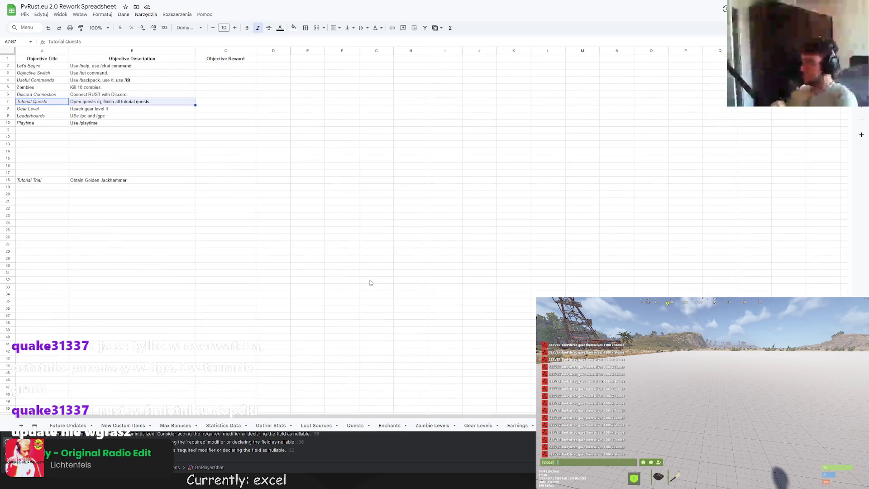
Step: Cut the Tutorial Trial title and description and paste them just below Playtime
{"action": "left_click", "coordinate": [90, 136]}
{"action": "left_click_drag", "start_coordinate": [39, 181], "coordinate": [75, 180]}
{"action": "key", "text": "ctrl+x"}
{"action": "left_click", "coordinate": [43, 131]}
{"action": "key", "text": "ctrl+v"}
{"action": "left_click", "coordinate": [122, 164]}
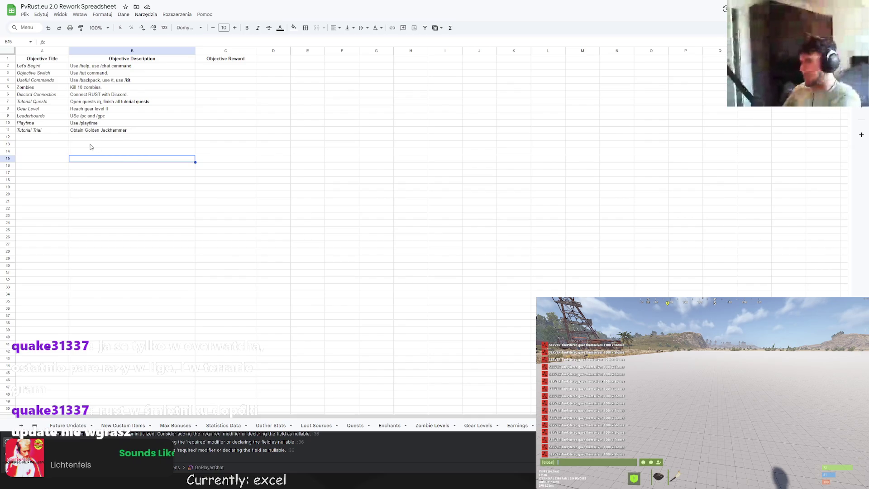
Step: Copy the Tutorial Trial row's cells and paste them into row 16
{"action": "left_click_drag", "start_coordinate": [45, 130], "coordinate": [86, 130]}
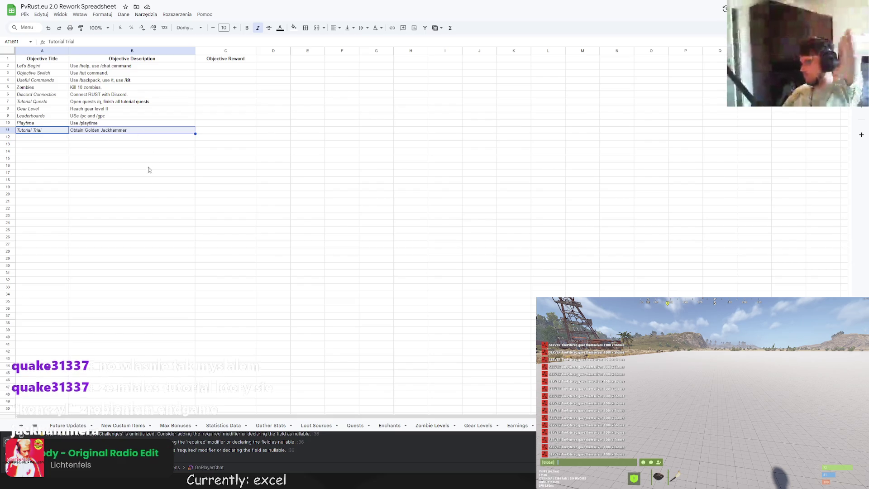
{"action": "left_click_drag", "start_coordinate": [103, 131], "coordinate": [64, 132]}
{"action": "key", "text": "ctrl+c"}
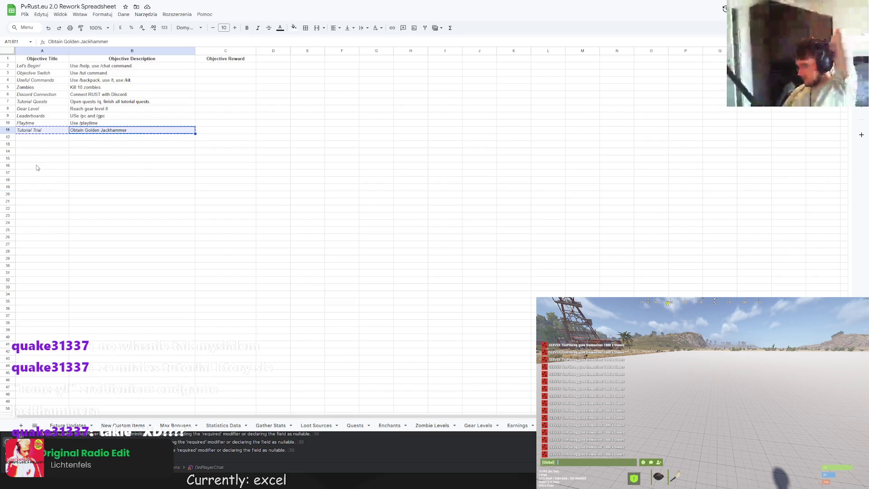
{"action": "left_click", "coordinate": [38, 165]}
{"action": "key", "text": "ctrl+v"}
{"action": "left_click", "coordinate": [40, 129]}
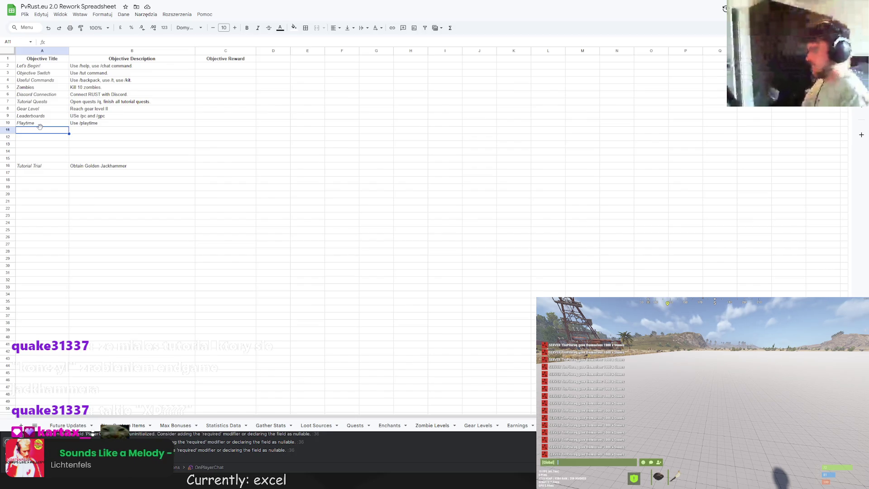
Step: Check the column A cells around the gap, ending on the now-empty A11
{"action": "left_click", "coordinate": [41, 81]}
{"action": "left_click", "coordinate": [38, 102]}
{"action": "left_click", "coordinate": [37, 125]}
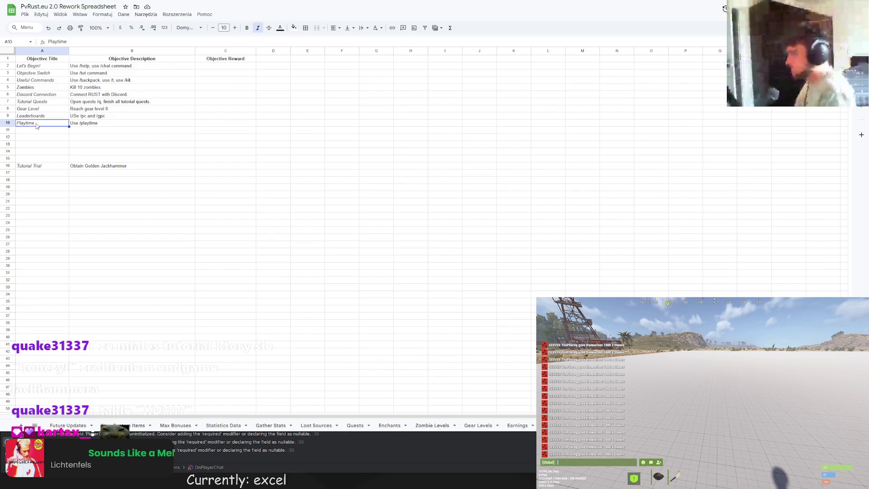
{"action": "left_click", "coordinate": [38, 159]}
{"action": "left_click", "coordinate": [39, 137]}
{"action": "left_click", "coordinate": [40, 145]}
{"action": "left_click", "coordinate": [45, 131]}
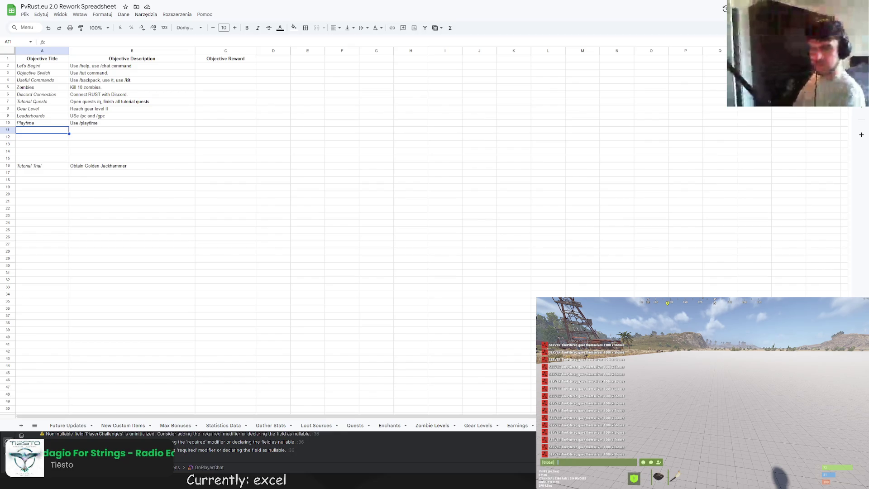
Step: Open the Levels And Economy Rework V2 spreadsheet from a 'rework' search and show its Fish Traps sheet
{"action": "key", "text": "ctrl+shift+Page_Down"}
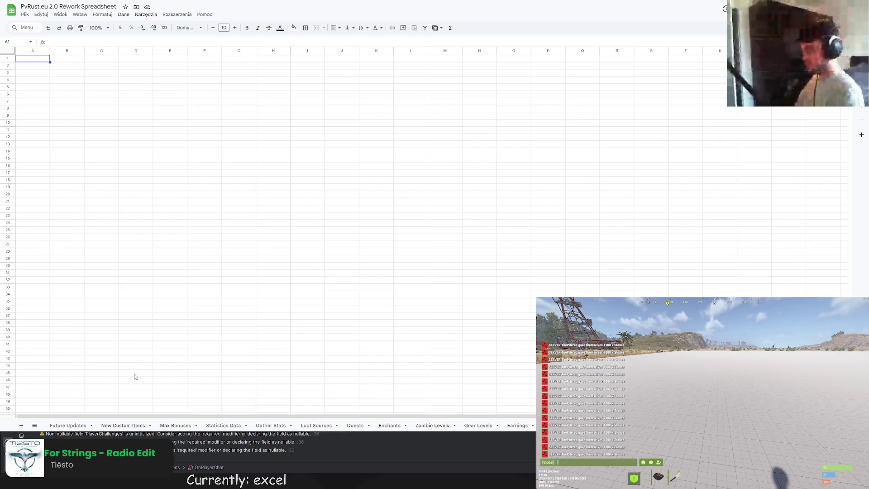
{"action": "key", "text": "ctrl+t"}
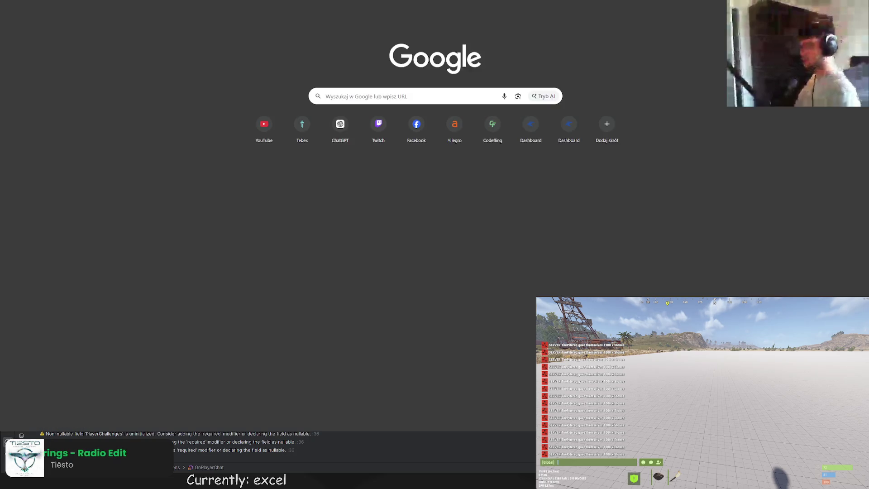
{"action": "type", "text": "rework"}
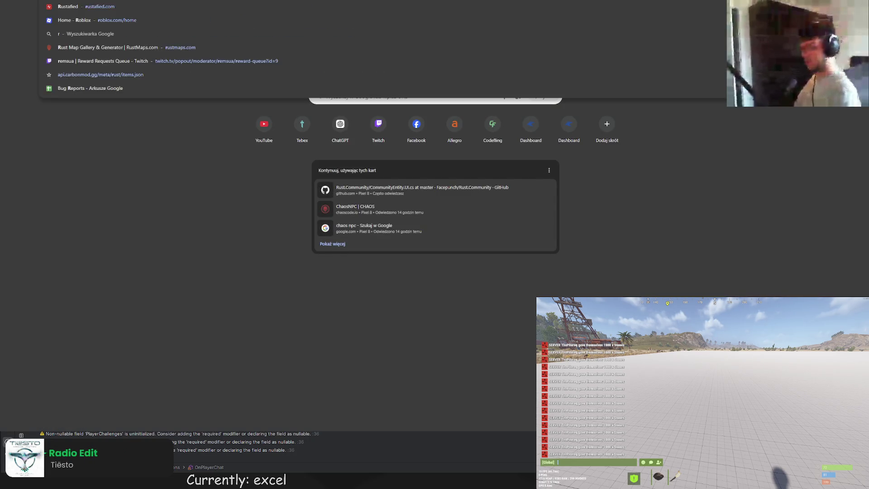
{"action": "key", "text": "Down"}
{"action": "key", "text": "Down"}
{"action": "key", "text": "Up"}
{"action": "key", "text": "Up"}
{"action": "key", "text": "Return"}
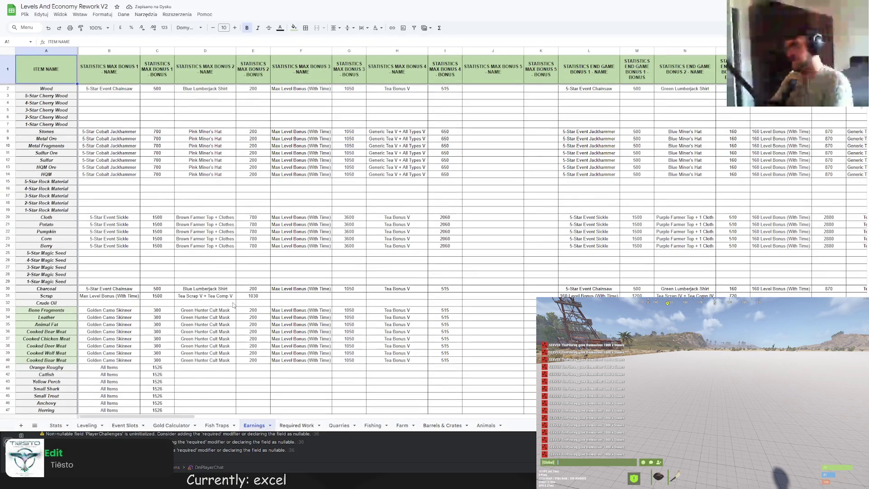
{"action": "left_click", "coordinate": [216, 425]}
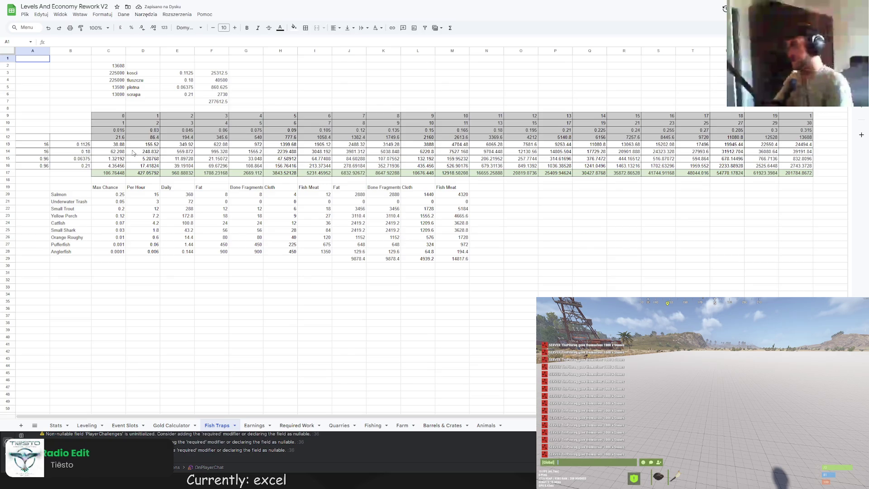
Step: Inspect the formulas in C13 and C11 on Fish Traps, then open the Fishing sheet
{"action": "left_click_drag", "start_coordinate": [274, 413], "coordinate": [247, 409]}
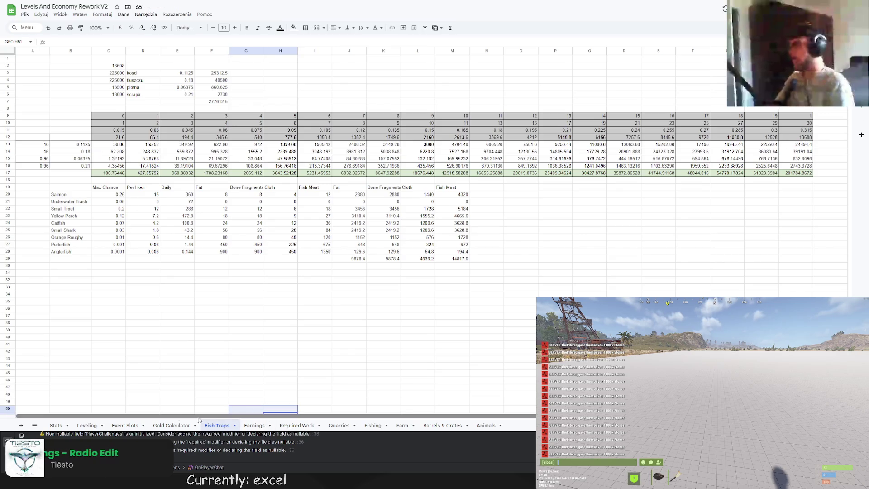
{"action": "left_click", "coordinate": [111, 145]}
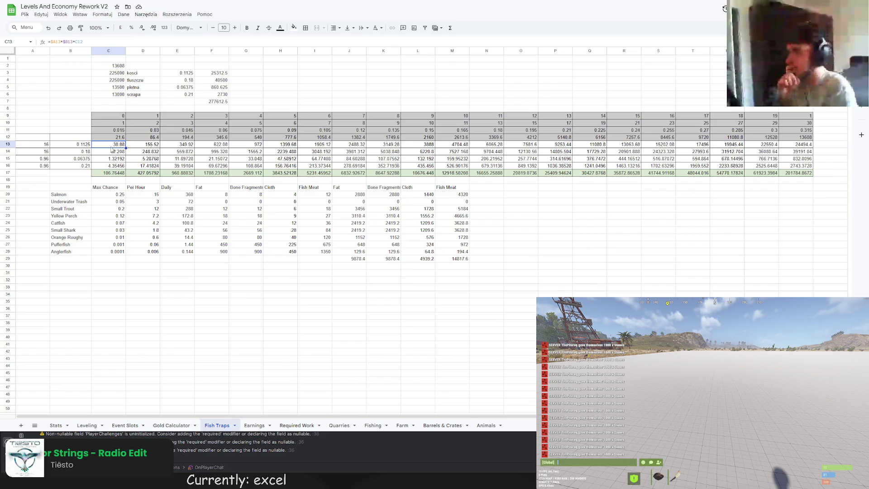
{"action": "left_click", "coordinate": [110, 130]}
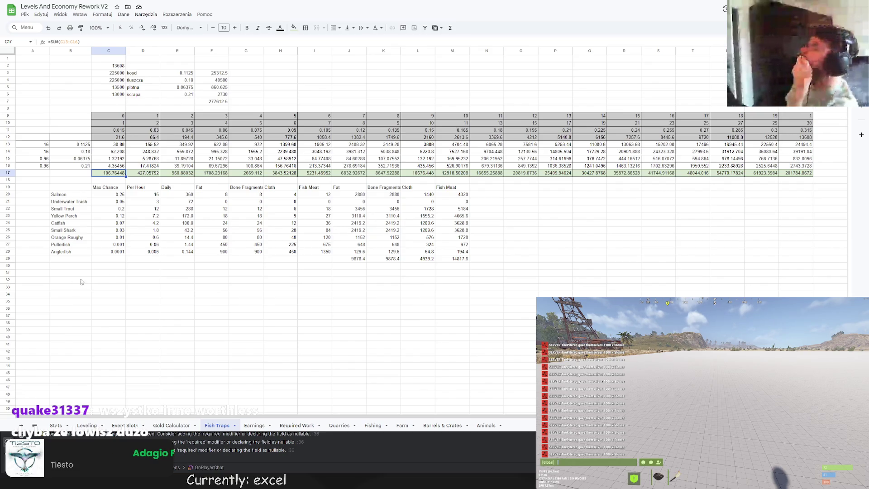
{"action": "left_click", "coordinate": [372, 425]}
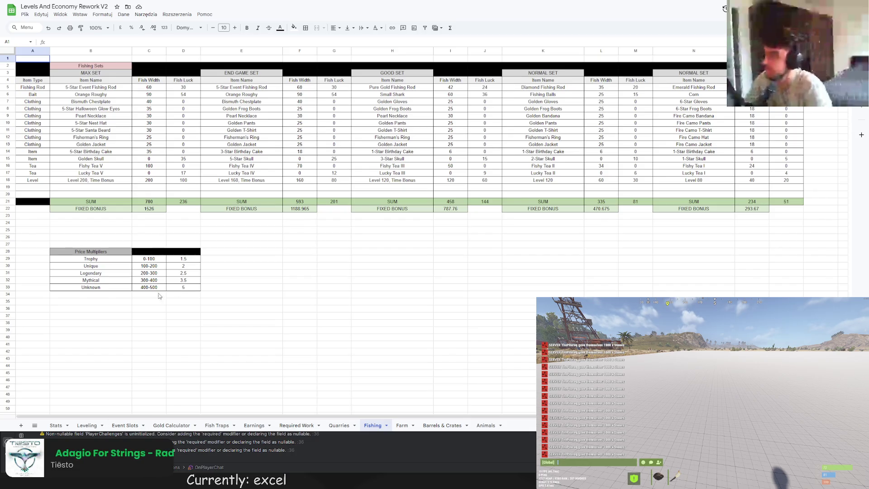
Step: Switch to the PvRust.eu spreadsheet's Max Bonuses sheet and scroll right to column Q
{"action": "key", "text": "ctrl+Tab"}
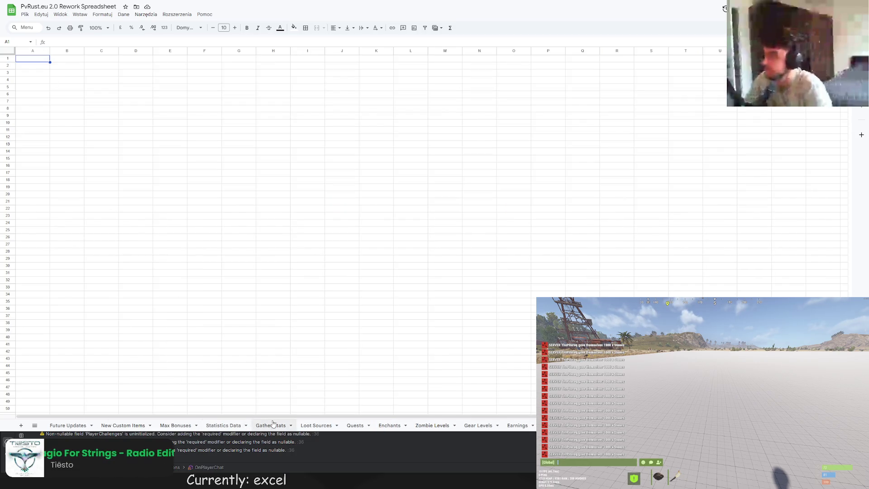
{"action": "left_click", "coordinate": [202, 425]}
{"action": "mouse_move", "coordinate": [204, 416]}
{"action": "left_mouse_down"}
{"action": "mouse_move", "coordinate": [620, 427]}
{"action": "mouse_move", "coordinate": [435, 427]}
{"action": "left_mouse_up"}
Step: Review the Fish Weight bonuses of Glow Eyes and the Fisherman Jacket, Shirt, Pants and Boots
{"action": "left_click", "coordinate": [300, 147]}
{"action": "left_click", "coordinate": [290, 117]}
{"action": "left_click", "coordinate": [288, 126]}
{"action": "left_click", "coordinate": [289, 137]}
{"action": "left_click", "coordinate": [292, 130]}
{"action": "left_click", "coordinate": [289, 123]}
{"action": "left_click", "coordinate": [290, 137]}
{"action": "left_click", "coordinate": [290, 144]}
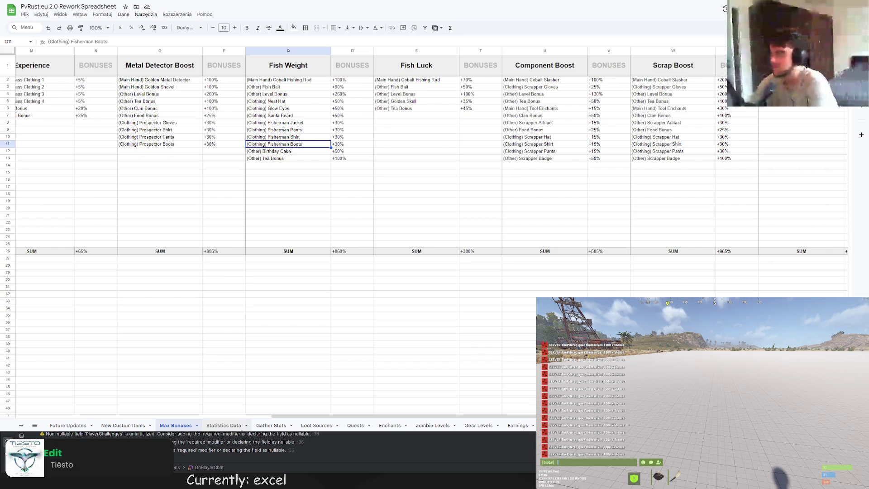
Step: Copy the fish drop table B19:M28 from the Fish Traps sheet
{"action": "key", "text": "ctrl+Tab"}
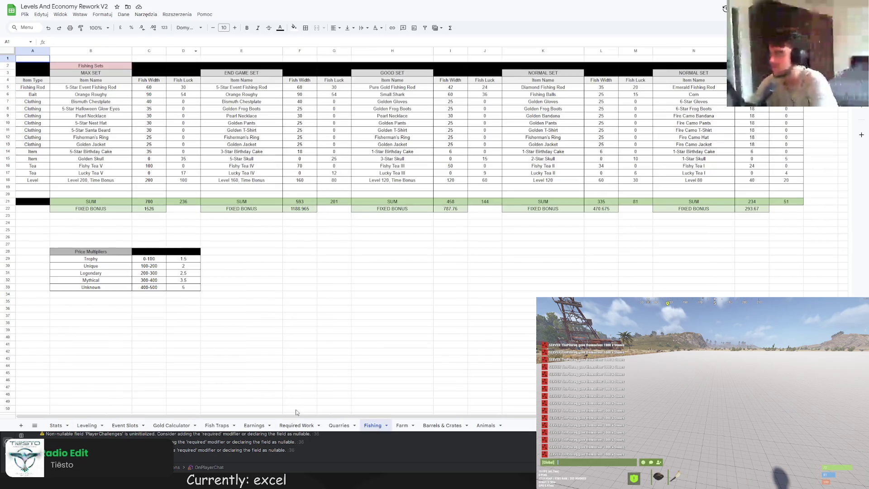
{"action": "left_click", "coordinate": [218, 426]}
{"action": "mouse_move", "coordinate": [88, 192]}
{"action": "left_mouse_down"}
{"action": "mouse_move", "coordinate": [459, 251]}
{"action": "mouse_move", "coordinate": [459, 259]}
{"action": "mouse_move", "coordinate": [459, 252]}
{"action": "left_mouse_up"}
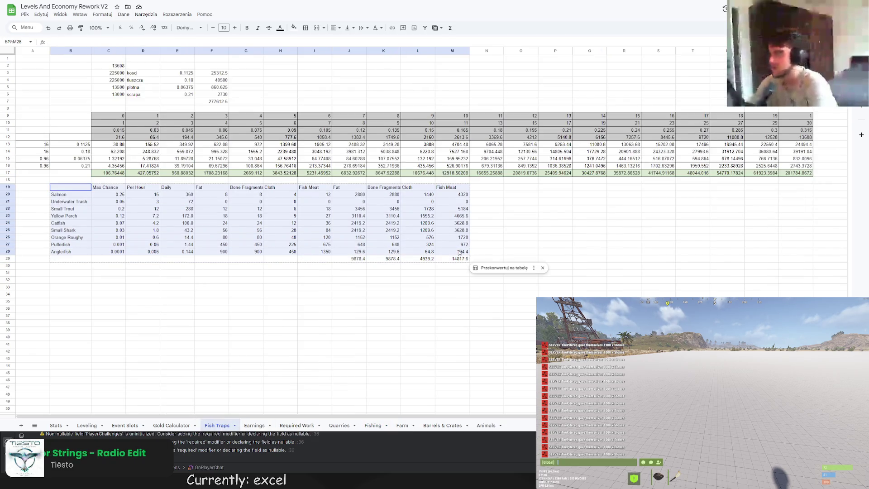
{"action": "key", "text": "ctrl+c"}
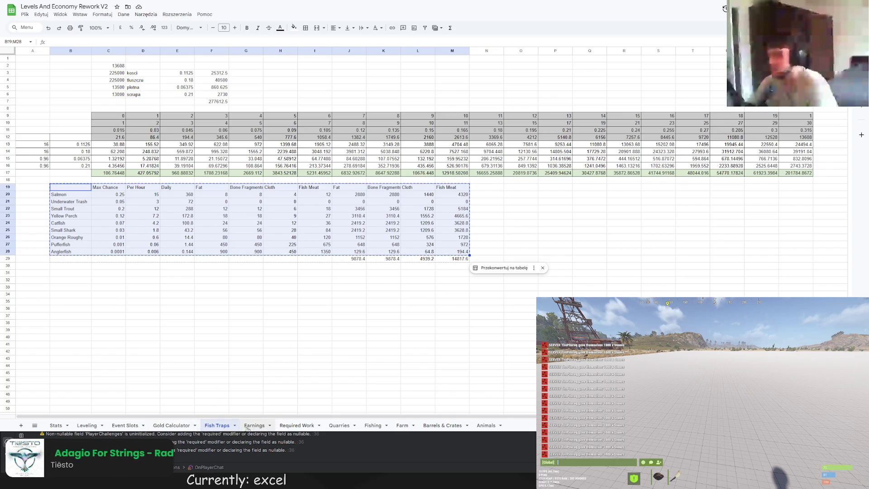
Step: Add a new sheet to the PvRust.eu 2.0 Rework Spreadsheet and paste the fish table at A1
{"action": "key", "text": "ctrl+Tab"}
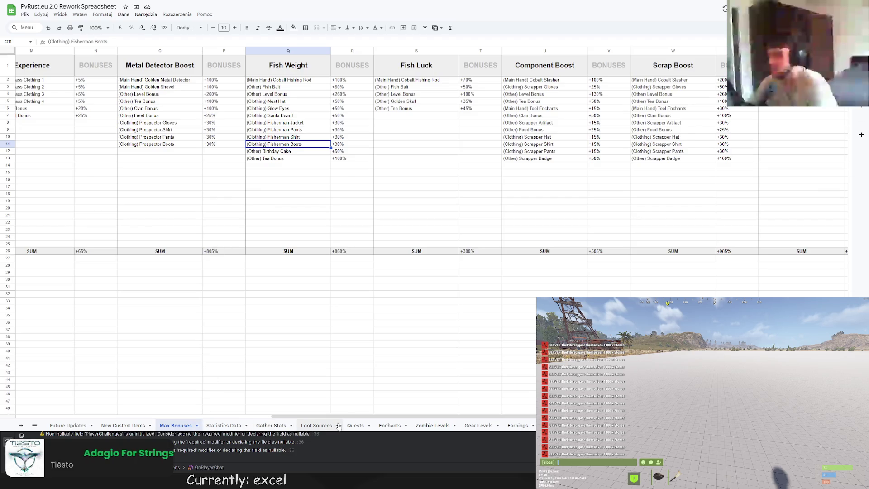
{"action": "scroll", "coordinate": [338, 425], "scroll_direction": "right", "scroll_amount": 3}
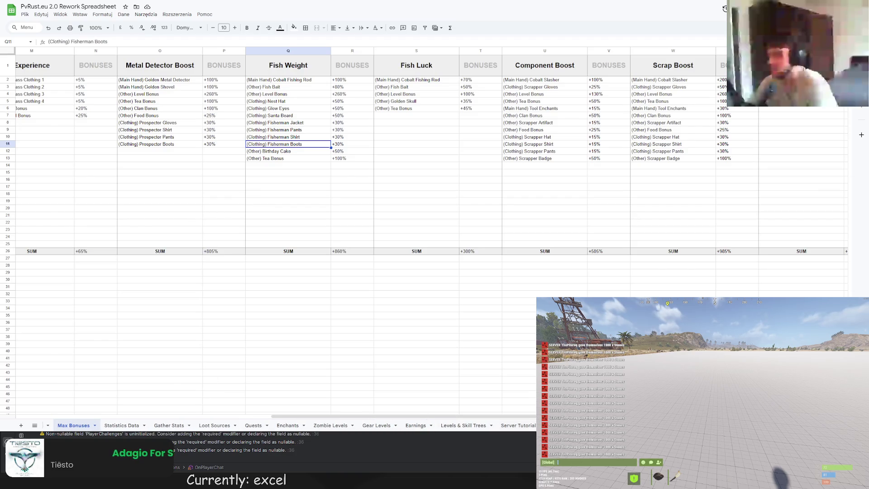
{"action": "key", "text": "shift+F11"}
{"action": "left_click", "coordinate": [107, 94]}
{"action": "key", "text": "ctrl+v"}
{"action": "left_click", "coordinate": [109, 101]}
{"action": "key", "text": "ctrl+z"}
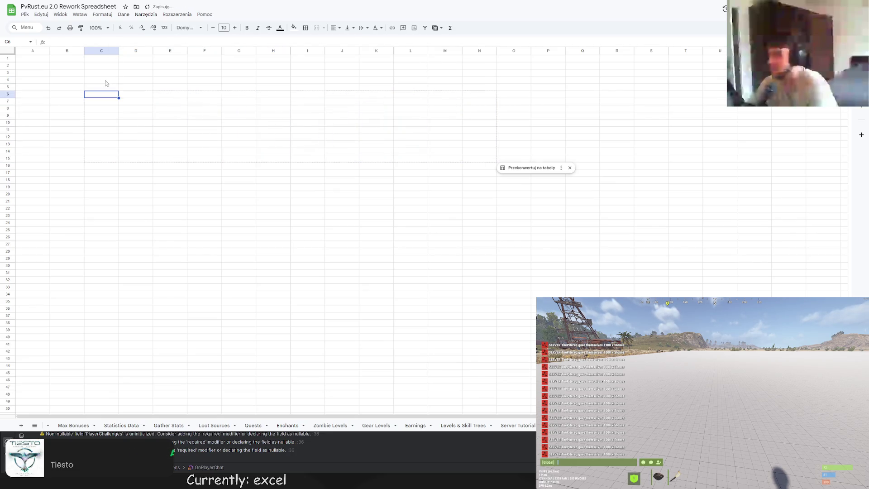
{"action": "left_click", "coordinate": [40, 58]}
{"action": "key", "text": "ctrl+v"}
Step: Auto-fit columns A through F of the pasted fish table to their contents
{"action": "double_click", "coordinate": [50, 50]}
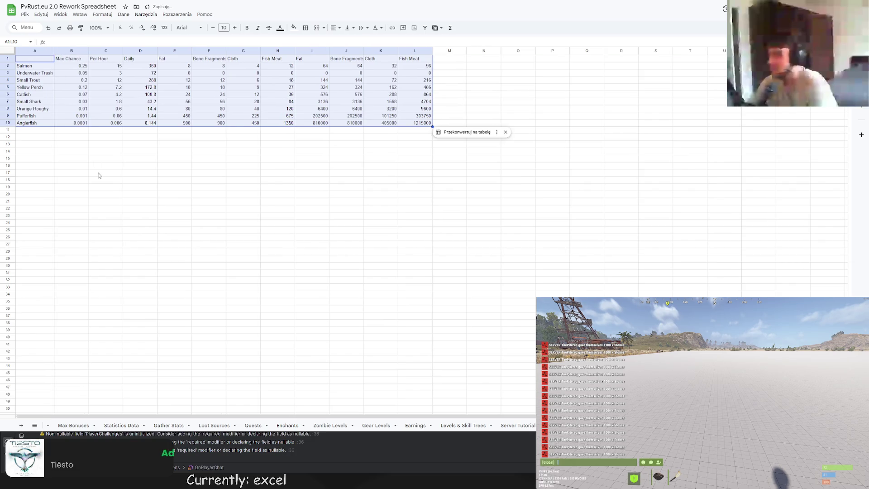
{"action": "left_click", "coordinate": [100, 182]}
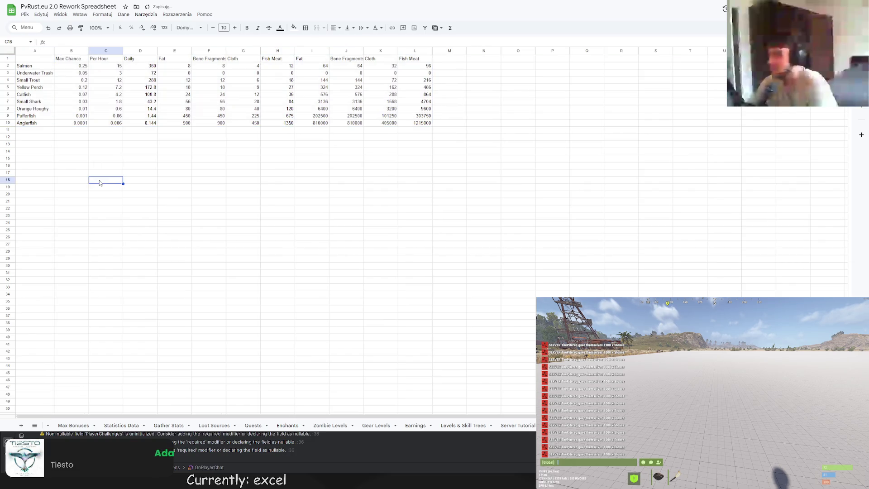
{"action": "double_click", "coordinate": [88, 50]}
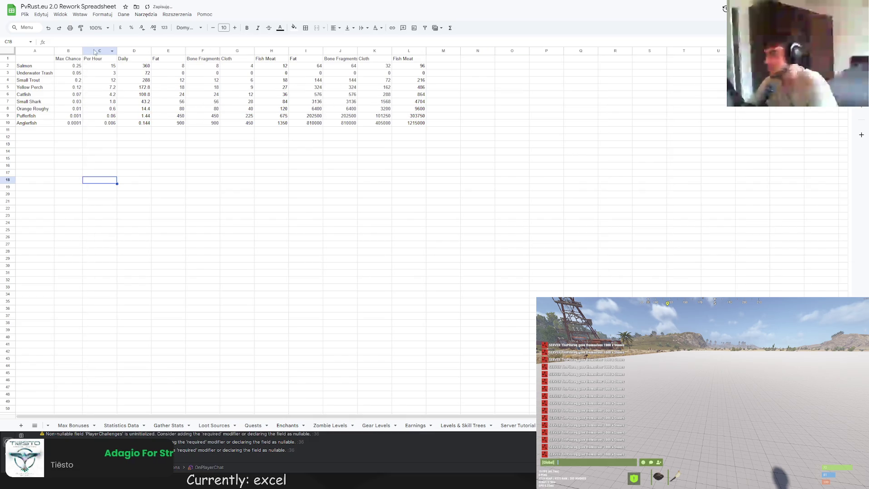
{"action": "double_click", "coordinate": [116, 50]}
{"action": "double_click", "coordinate": [138, 50]}
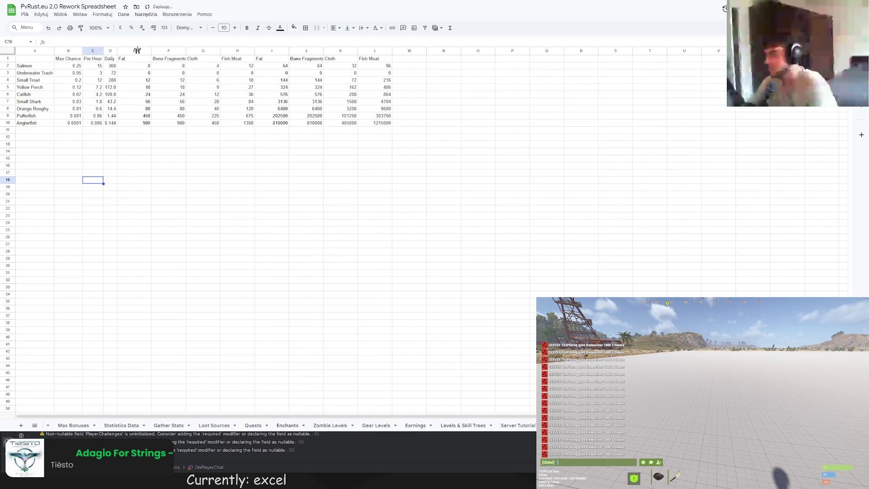
{"action": "double_click", "coordinate": [151, 50]}
{"action": "double_click", "coordinate": [162, 50]}
Step: Auto-fit columns G through L, including Bone Fragments in column J
{"action": "double_click", "coordinate": [198, 51]}
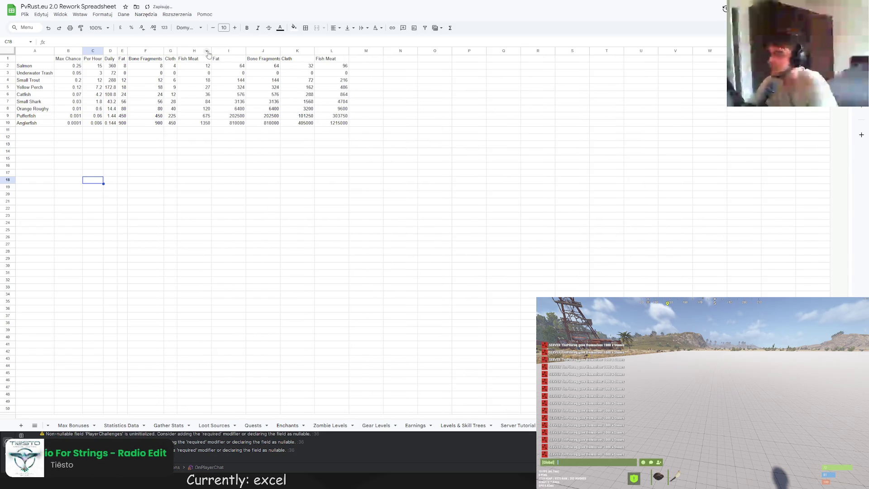
{"action": "double_click", "coordinate": [211, 51]}
{"action": "double_click", "coordinate": [233, 51]}
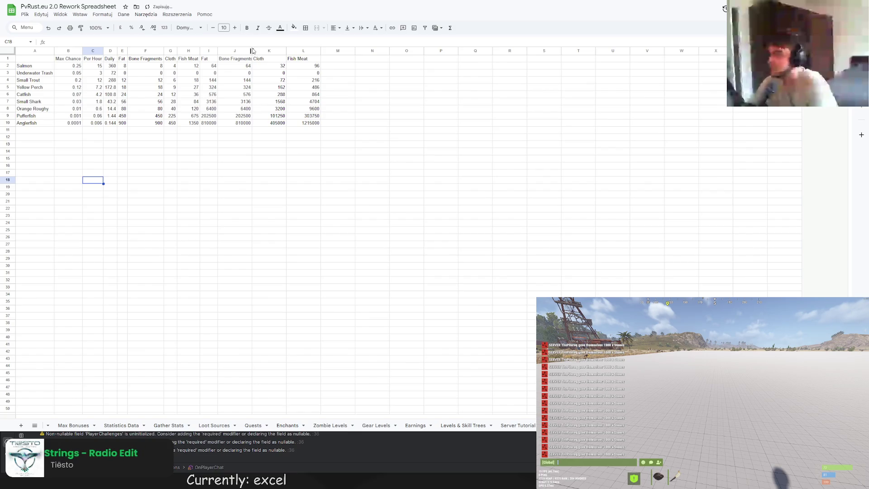
{"action": "left_click", "coordinate": [250, 50]}
{"action": "double_click", "coordinate": [252, 50]}
{"action": "right_click", "coordinate": [252, 50]}
{"action": "left_click", "coordinate": [252, 51]}
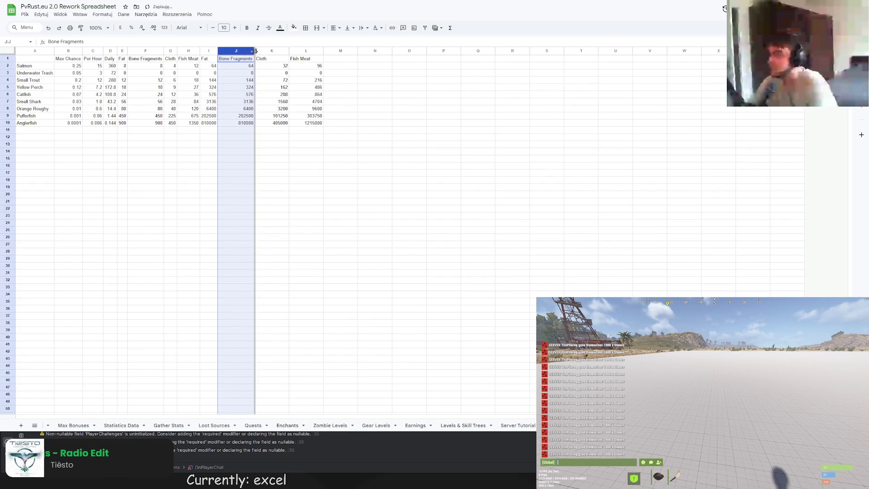
{"action": "double_click", "coordinate": [289, 50]}
{"action": "double_click", "coordinate": [305, 50]}
{"action": "left_click", "coordinate": [325, 89]}
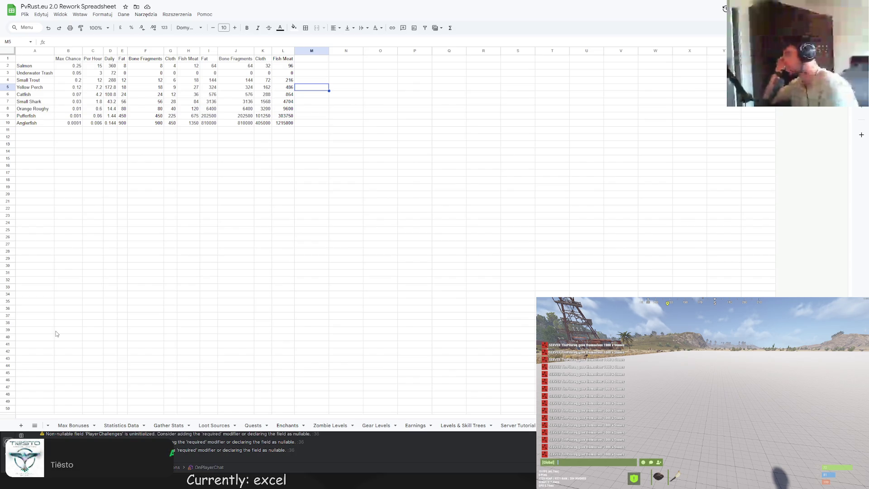
Step: Join the PvRust.eu server from the Rust game's server list
{"action": "key", "text": "Escape"}
{"action": "left_click", "coordinate": [686, 303]}
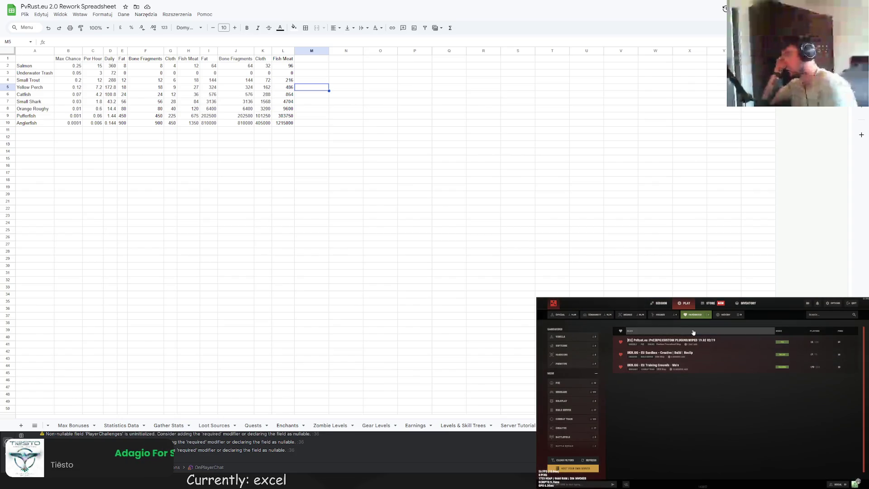
{"action": "left_click", "coordinate": [695, 342]}
{"action": "left_click", "coordinate": [744, 461]}
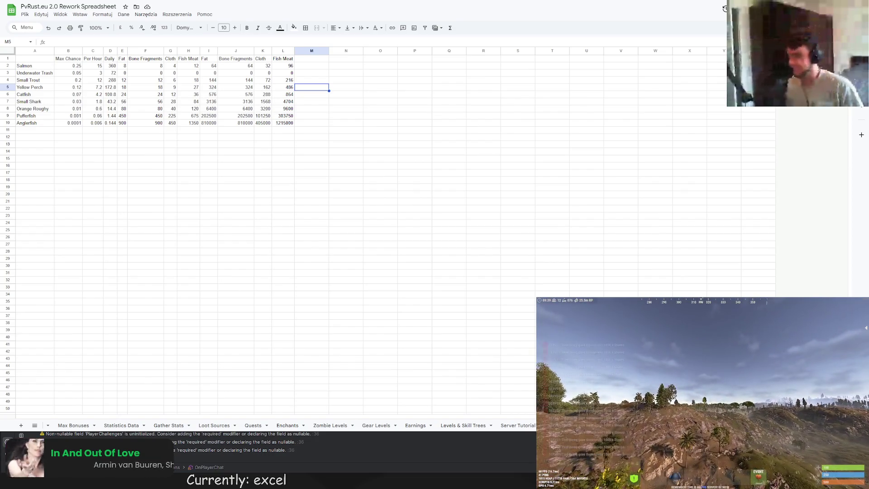
{"action": "key", "text": "Escape"}
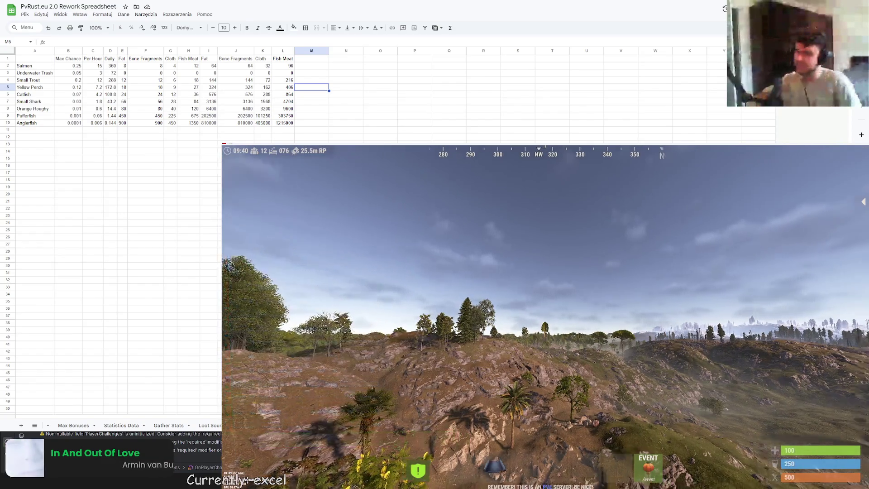
Step: Run /drop in chat and show the Underwater Trash drop table in the drop wiki
{"action": "key", "text": "Return"}
{"action": "type", "text": "/drop"}
{"action": "key", "text": "Return"}
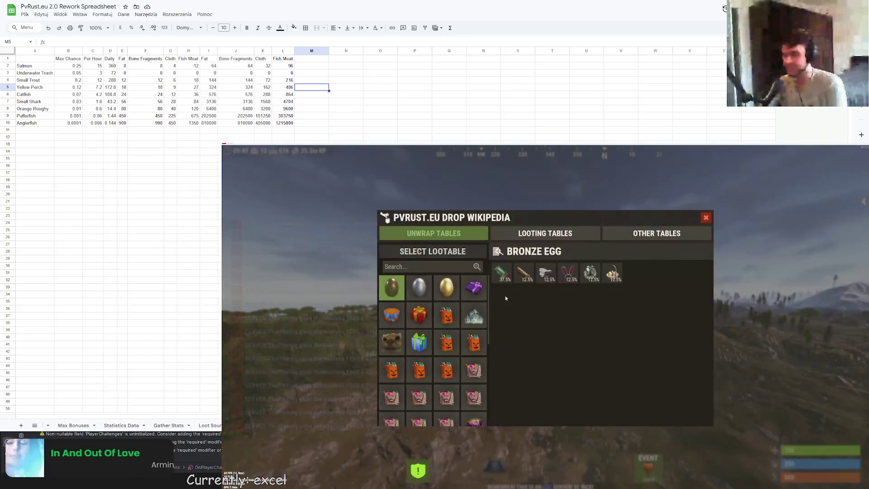
{"action": "left_click", "coordinate": [474, 314]}
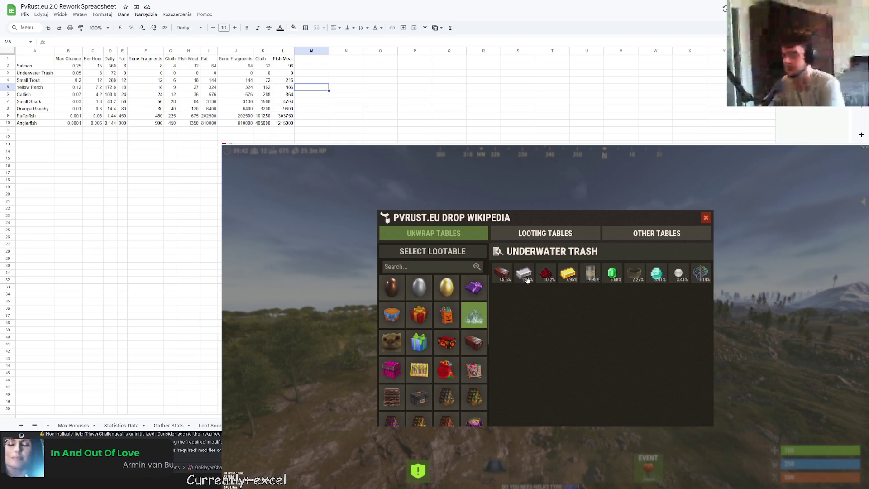
{"action": "left_click", "coordinate": [482, 341]}
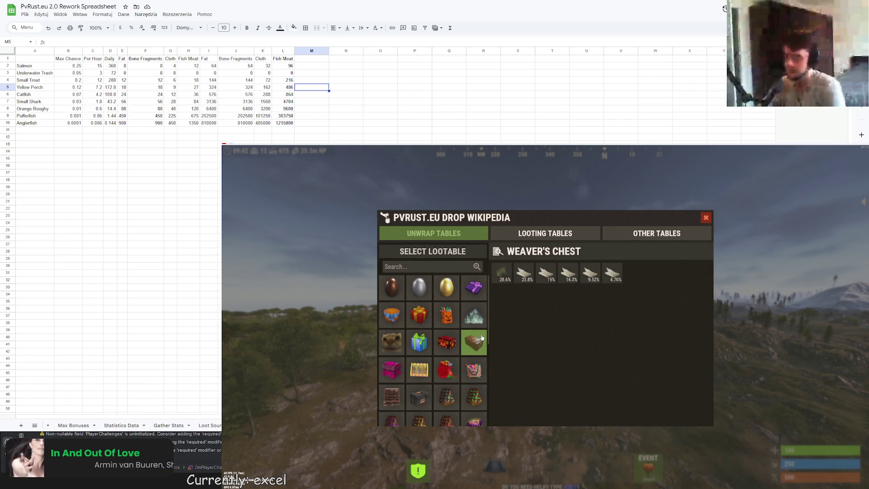
{"action": "left_click", "coordinate": [486, 315]}
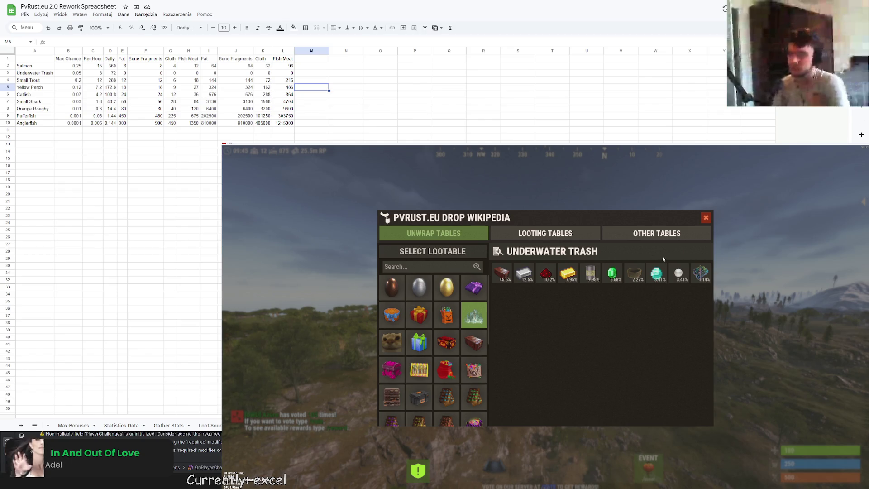
Step: Show the 1.14% Magic Crystal drop details, then switch the spreadsheet to Statistics Data
{"action": "left_click", "coordinate": [657, 273]}
{"action": "left_click", "coordinate": [700, 272]}
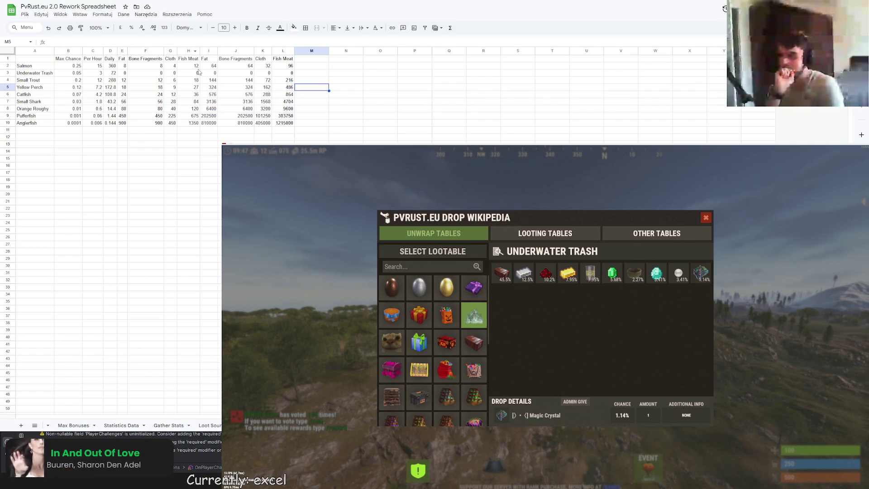
{"action": "left_click", "coordinate": [118, 427]}
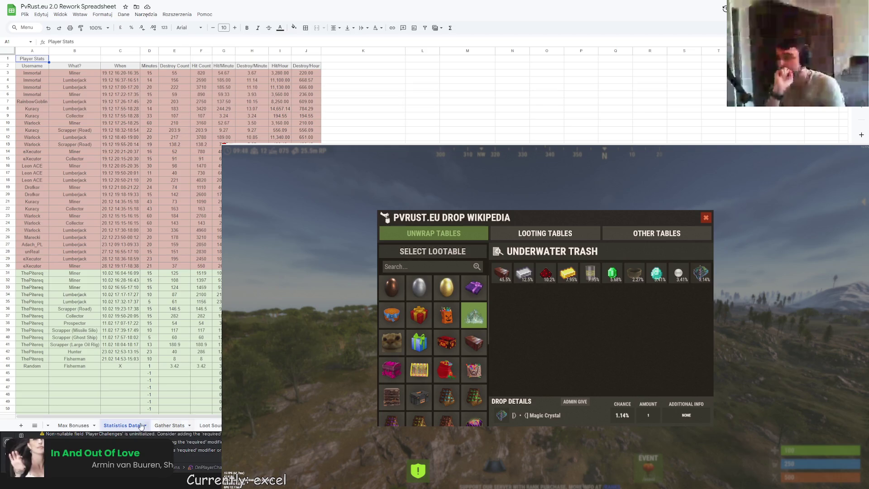
Step: Open the Max Bonuses sheet and select empty cell P16 below the bonus lists
{"action": "left_click", "coordinate": [93, 425]}
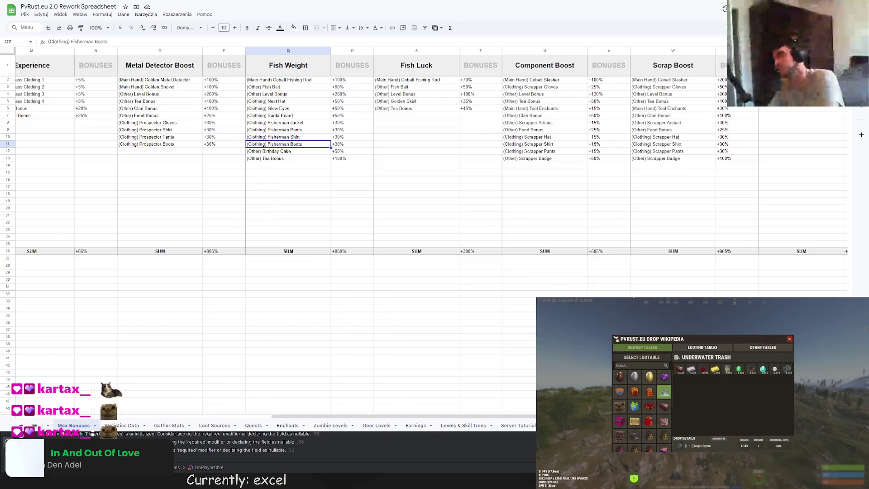
{"action": "left_click", "coordinate": [206, 183]}
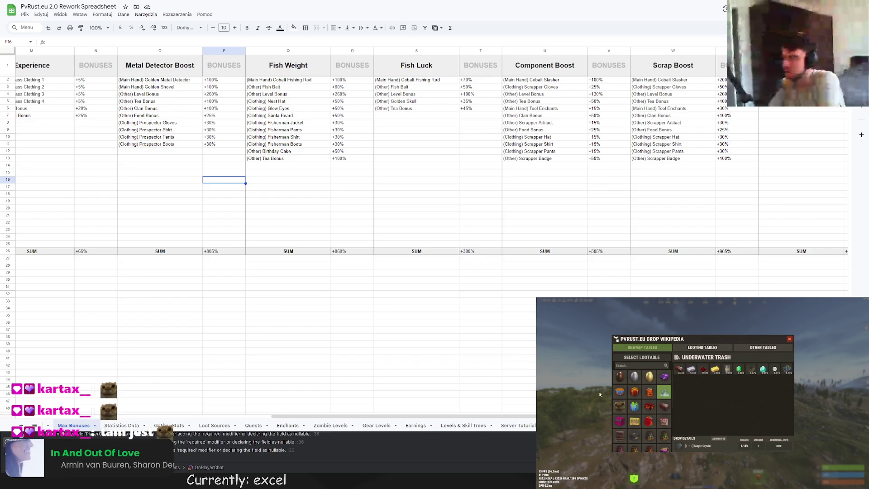
Step: Glance at the Problematic Cat drops, select S7 and T7, then open the item perks sheet
{"action": "left_click", "coordinate": [622, 408]}
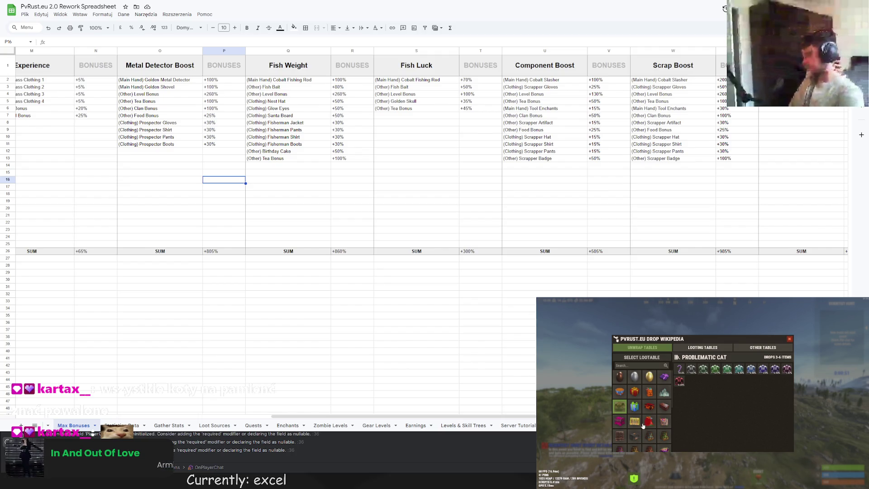
{"action": "left_click", "coordinate": [663, 392]}
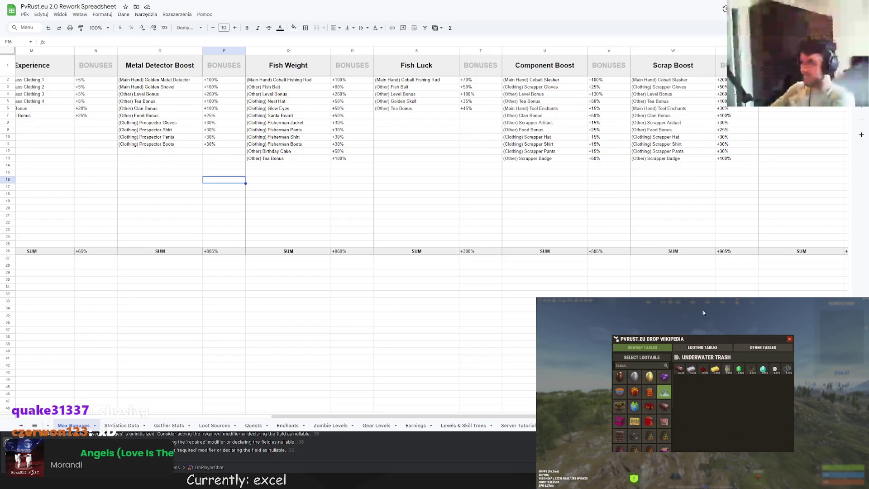
{"action": "left_click", "coordinate": [447, 122]}
{"action": "left_click", "coordinate": [475, 118]}
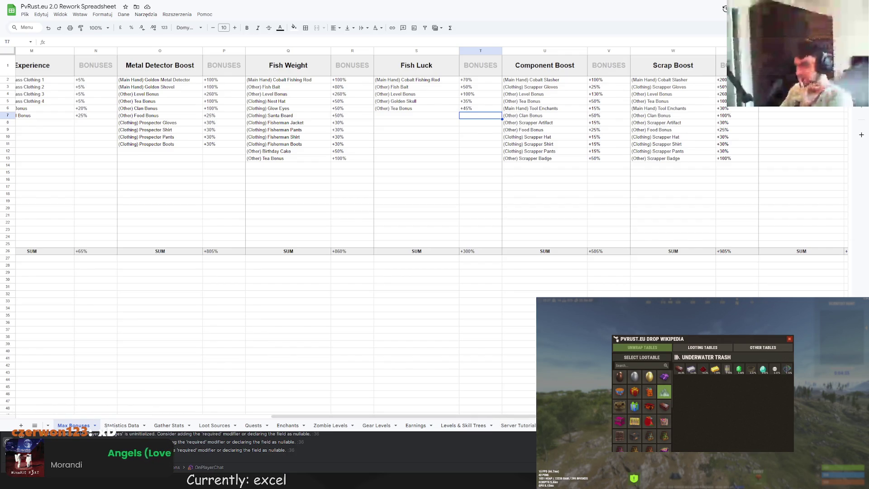
{"action": "left_click", "coordinate": [21, 425]}
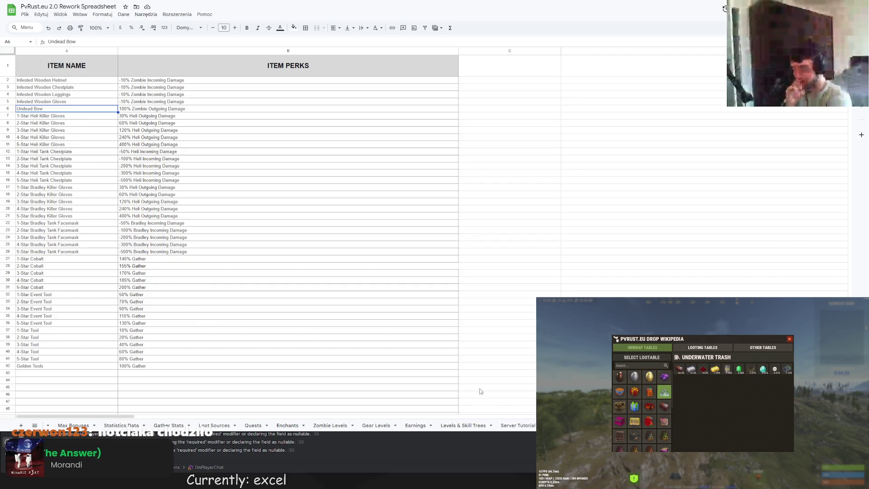
Step: Browse the Levels & Skill Trees and Server Tutorial tabs, then select Salmon in A2 on Fish Traps
{"action": "left_click", "coordinate": [459, 427]}
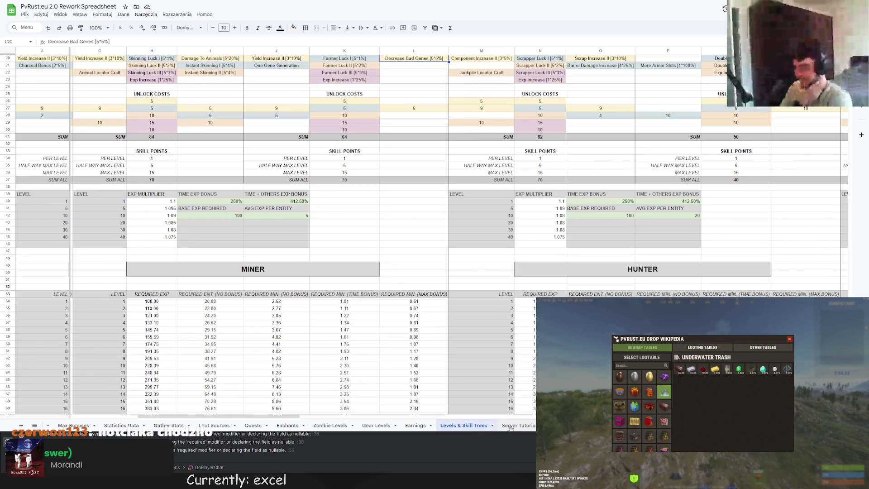
{"action": "left_click", "coordinate": [510, 426]}
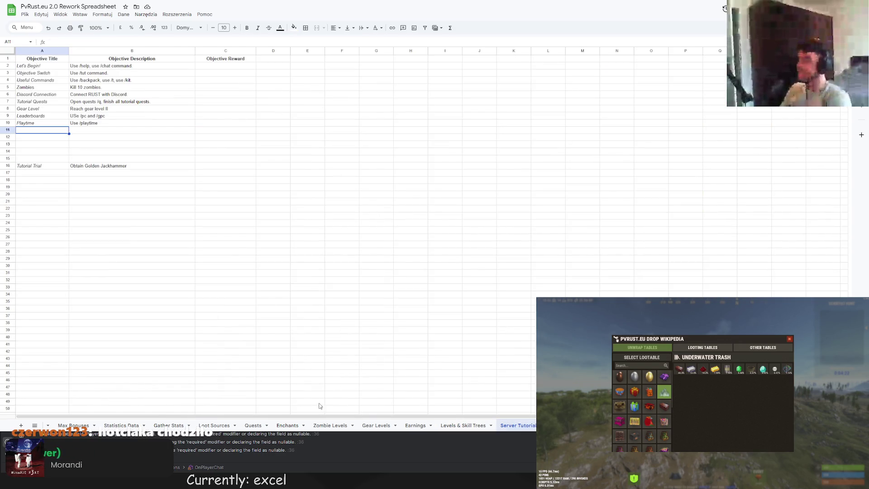
{"action": "key", "text": "ctrl+Page_Down"}
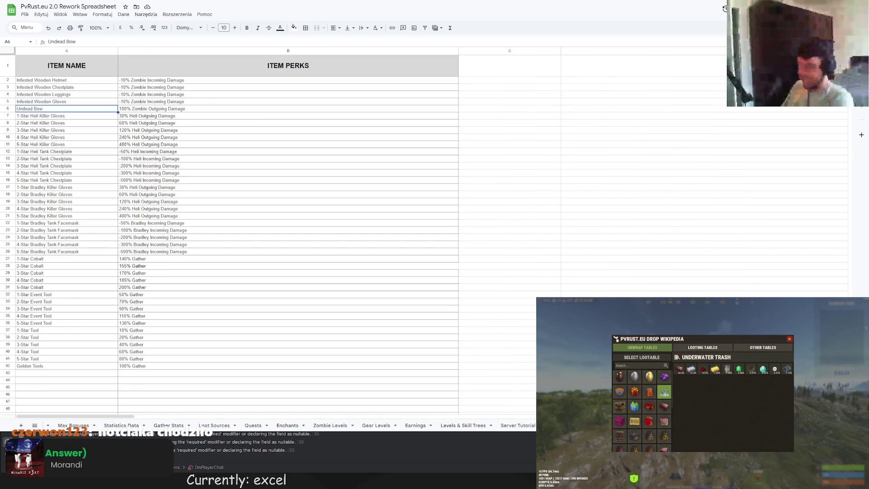
{"action": "key", "text": "ctrl+Page_Down"}
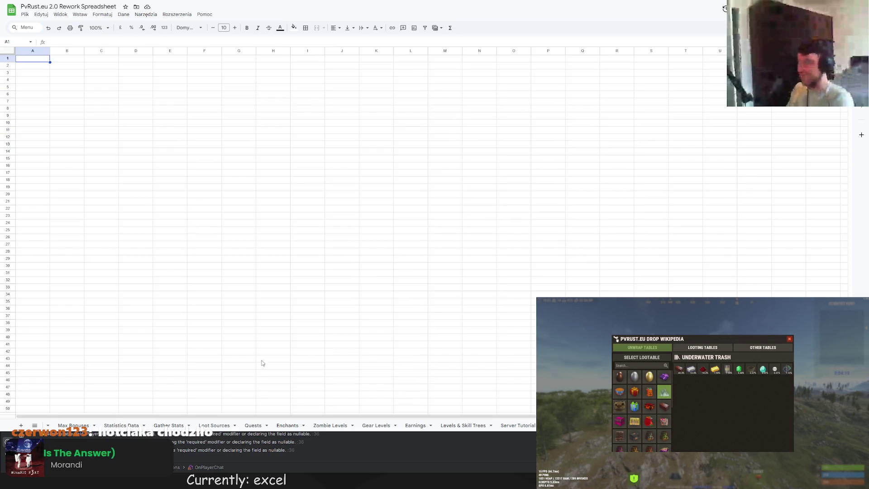
{"action": "scroll", "coordinate": [409, 427], "scroll_direction": "up", "scroll_amount": 2}
{"action": "scroll", "coordinate": [408, 427], "scroll_direction": "down", "scroll_amount": 5}
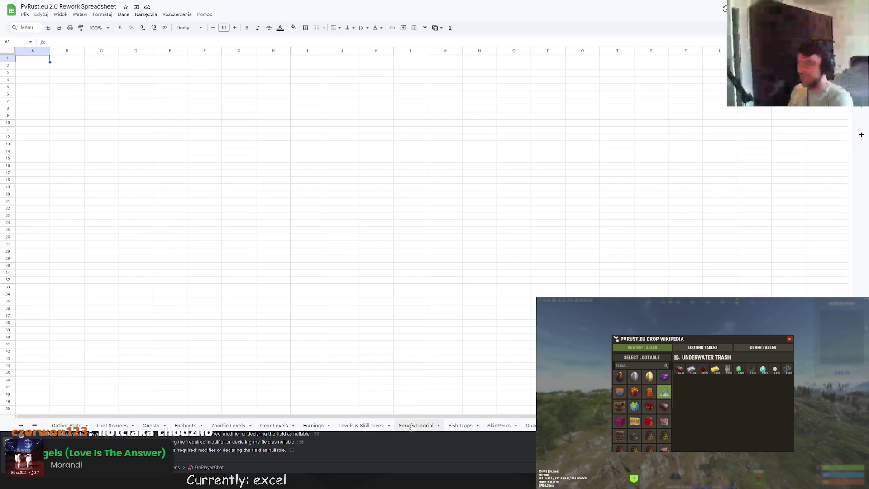
{"action": "left_click", "coordinate": [456, 427]}
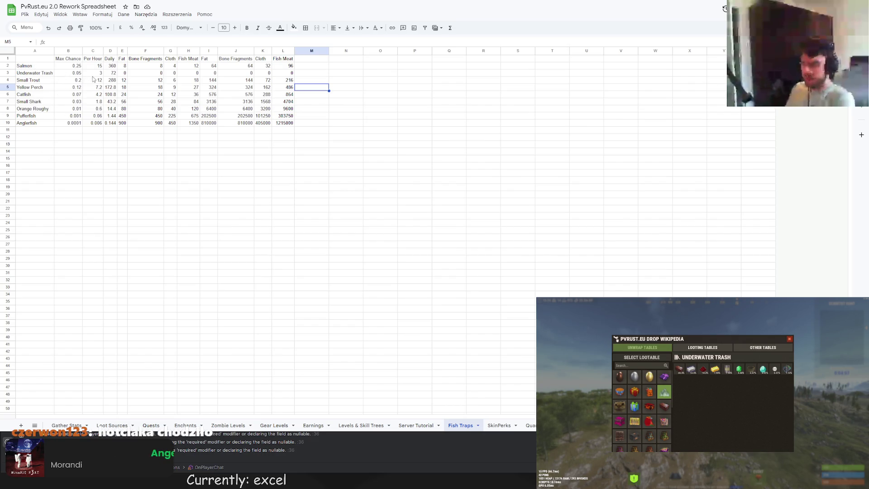
{"action": "left_click", "coordinate": [37, 66]}
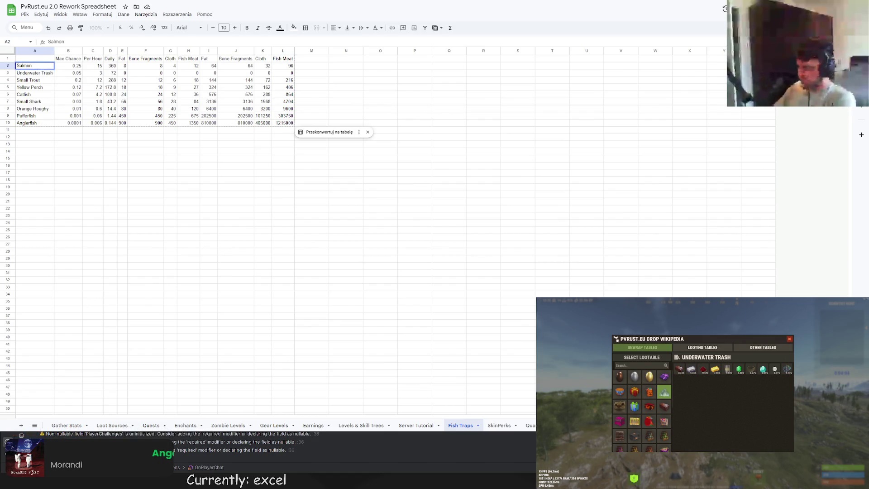
{"action": "key", "text": "Escape"}
{"action": "key", "text": "Return"}
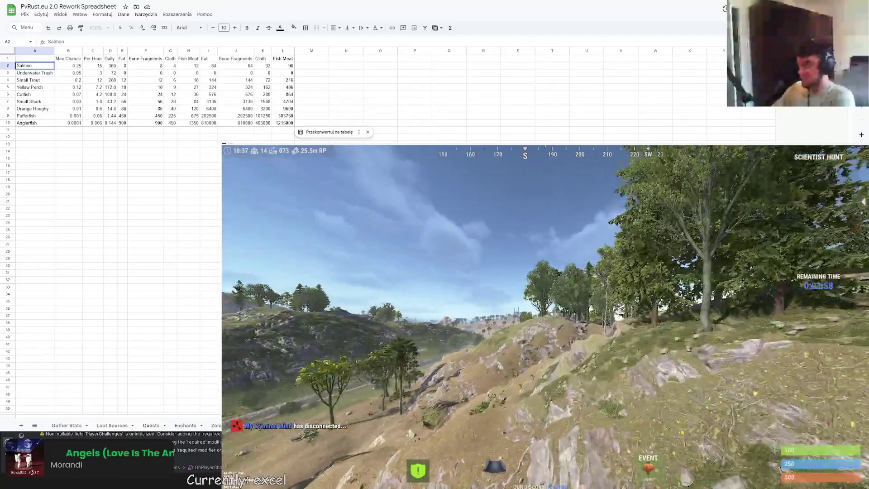
Step: Spawn Raw Fish via a 'fish' search in the item spawner and check it in the inventory
{"action": "key", "text": "F1"}
{"action": "left_click", "coordinate": [286, 150]}
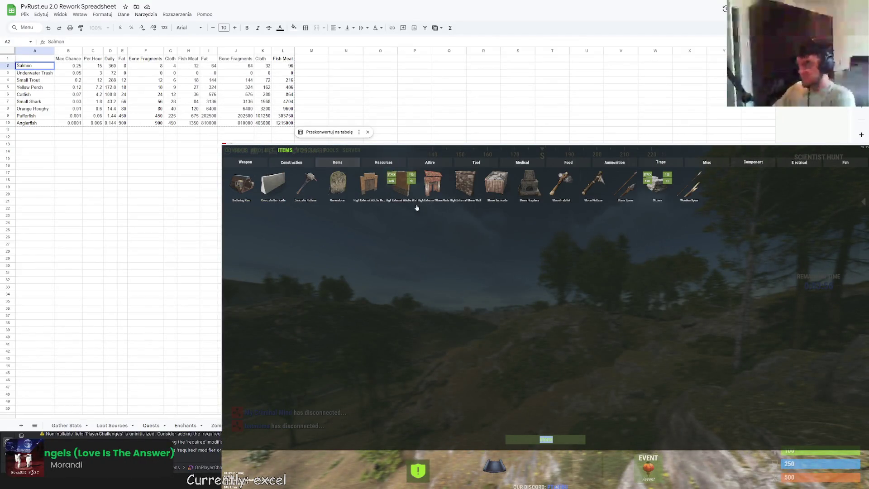
{"action": "type", "text": "fish"}
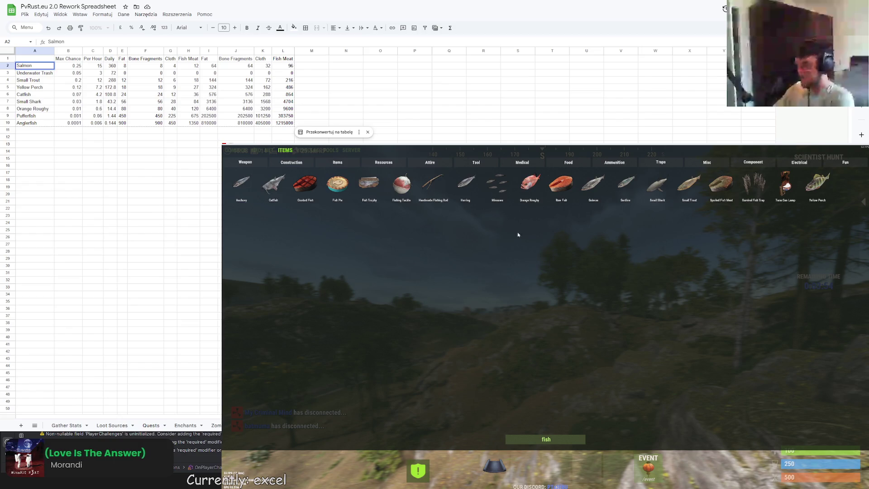
{"action": "mouse_move", "coordinate": [565, 198]}
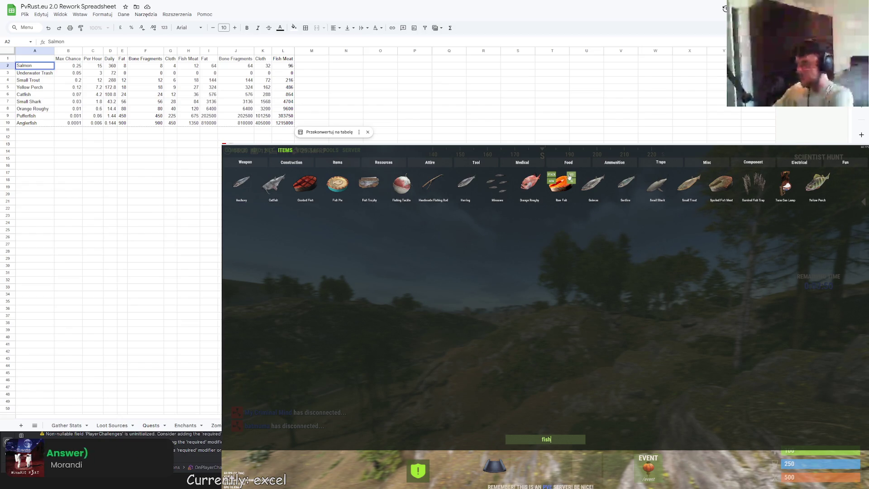
{"action": "key", "text": "Escape"}
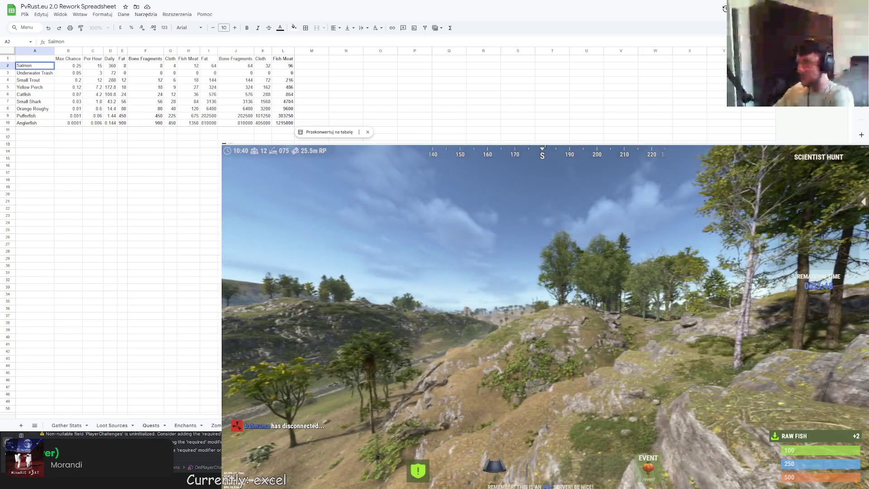
{"action": "key", "text": "Tab"}
{"action": "left_click", "coordinate": [525, 343]}
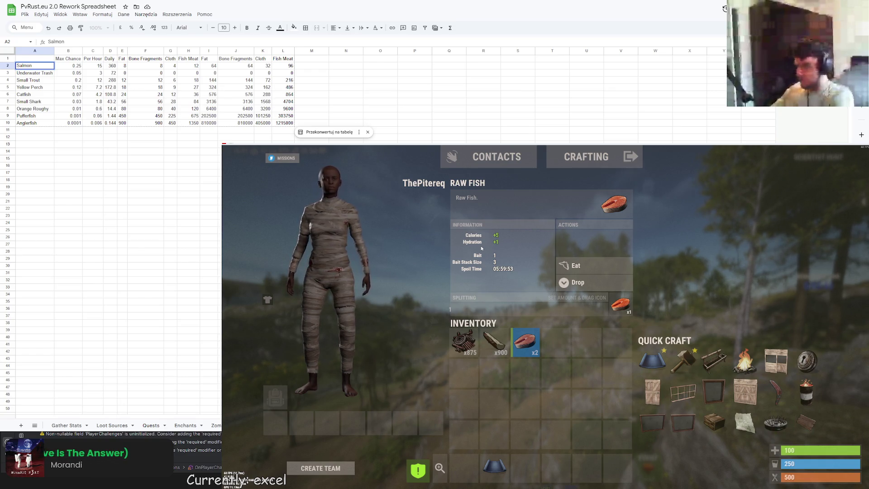
{"action": "key", "text": "Tab"}
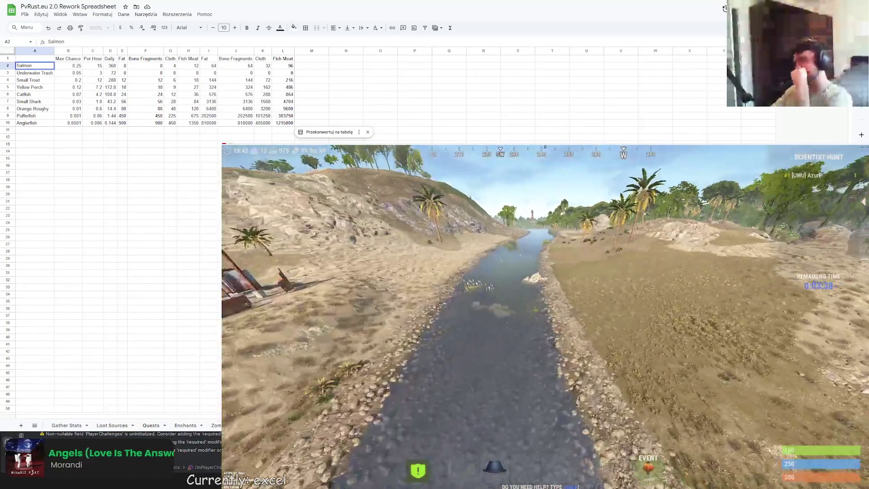
Step: Take a Survival Fish Trap from the 'fish' search results
{"action": "key", "text": "i"}
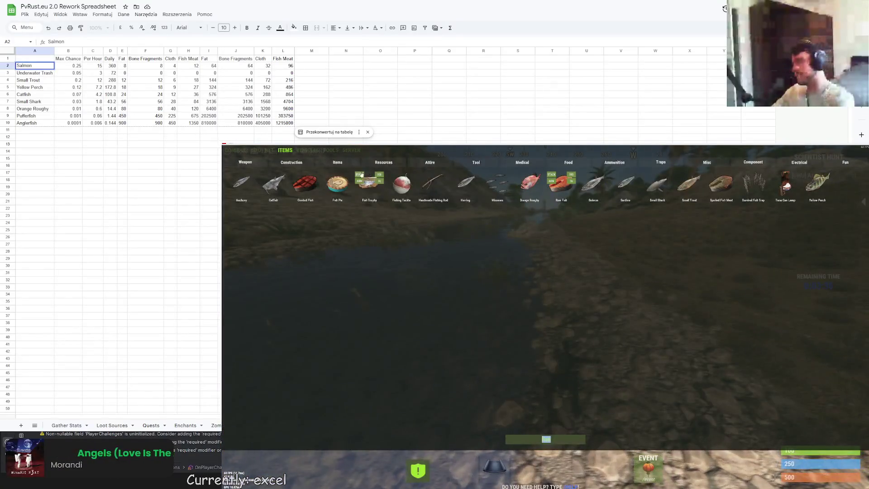
{"action": "key", "text": "BackSpace"}
{"action": "type", "text": "fish"}
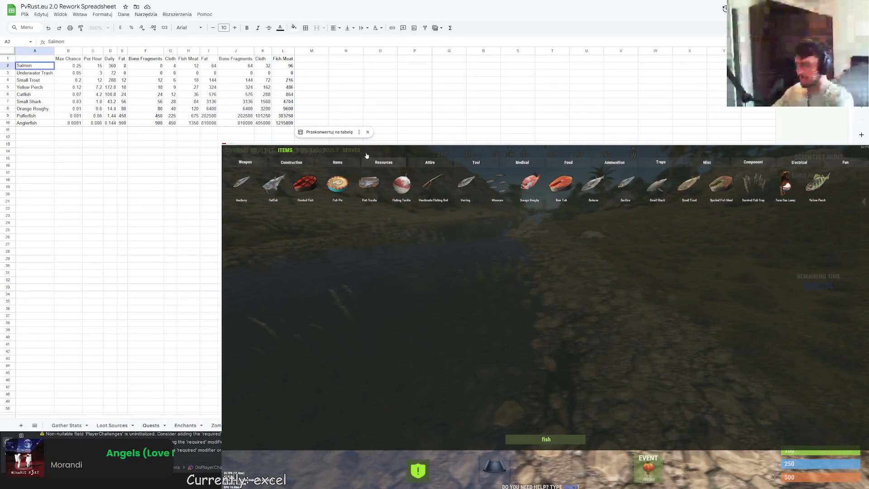
{"action": "left_click", "coordinate": [752, 186]}
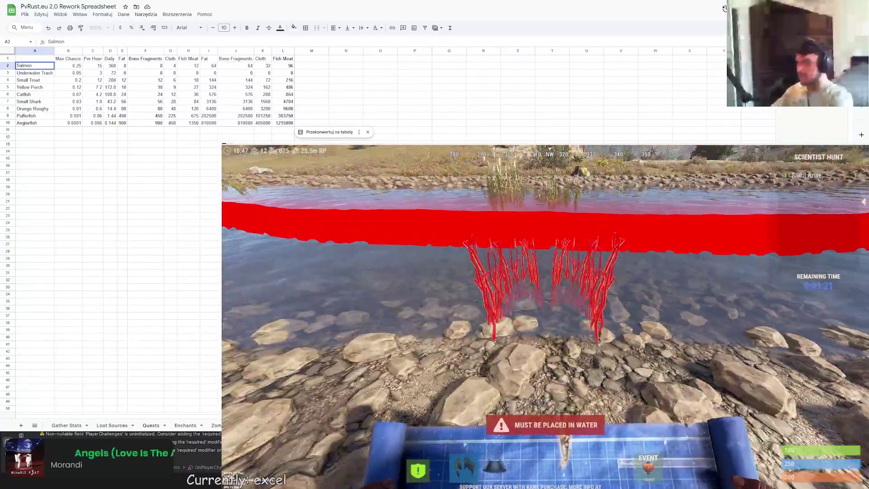
Step: Place the fish trap in the river and load the raw fish into it as bait
{"action": "left_click", "coordinate": [545, 316]}
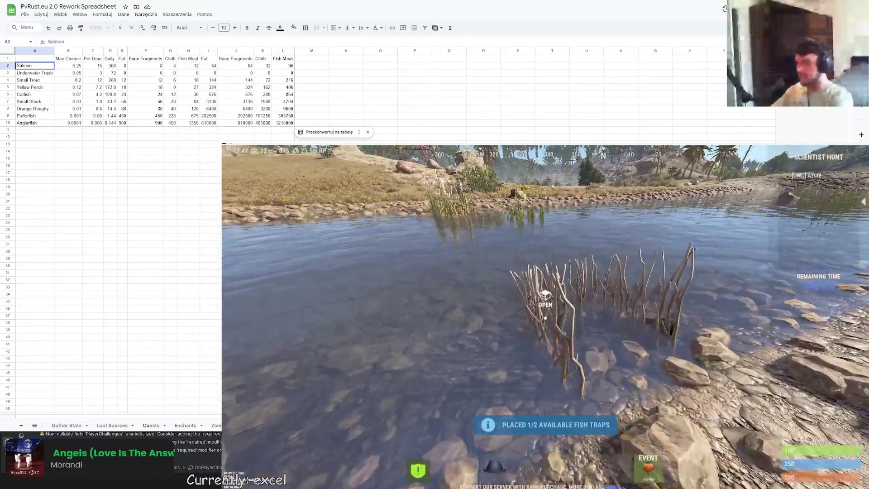
{"action": "key", "text": "e"}
{"action": "mouse_move", "coordinate": [525, 342]}
{"action": "left_mouse_down"}
{"action": "mouse_move", "coordinate": [681, 381]}
{"action": "mouse_move", "coordinate": [654, 392]}
{"action": "left_mouse_up"}
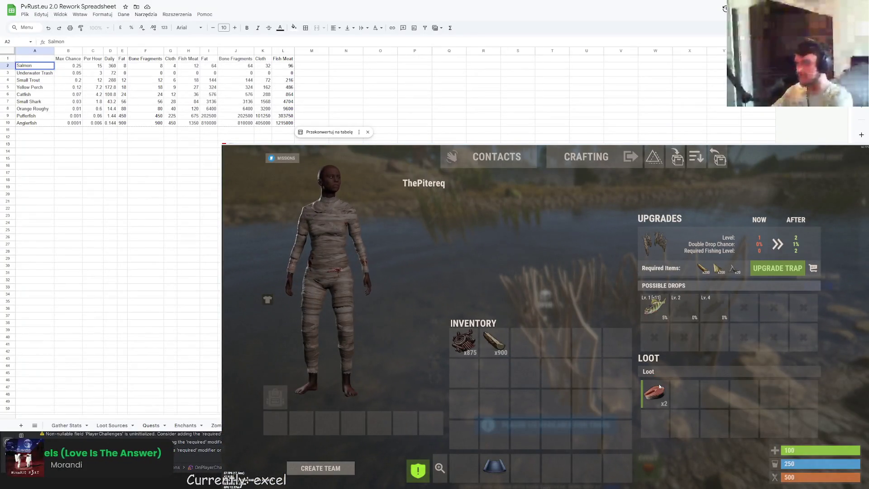
{"action": "left_click", "coordinate": [658, 390]}
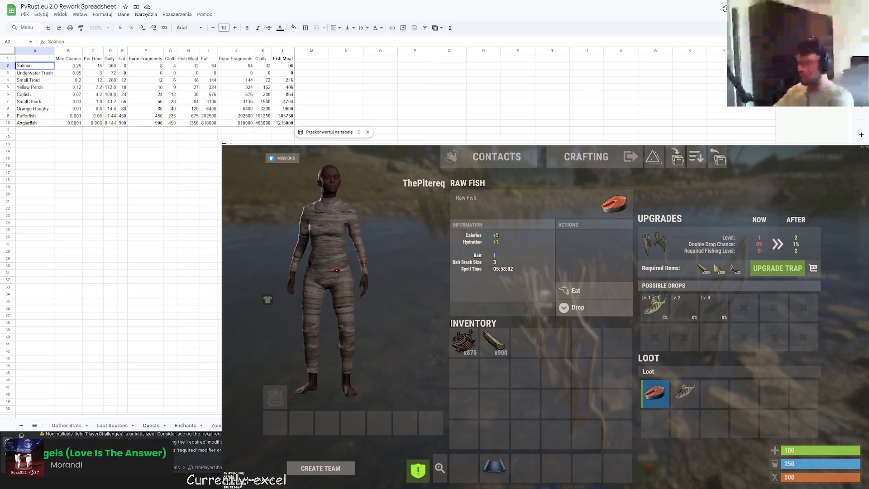
Step: Compare the caught Yellow Perch with the raw fish bait in the trap
{"action": "left_click", "coordinate": [684, 392]}
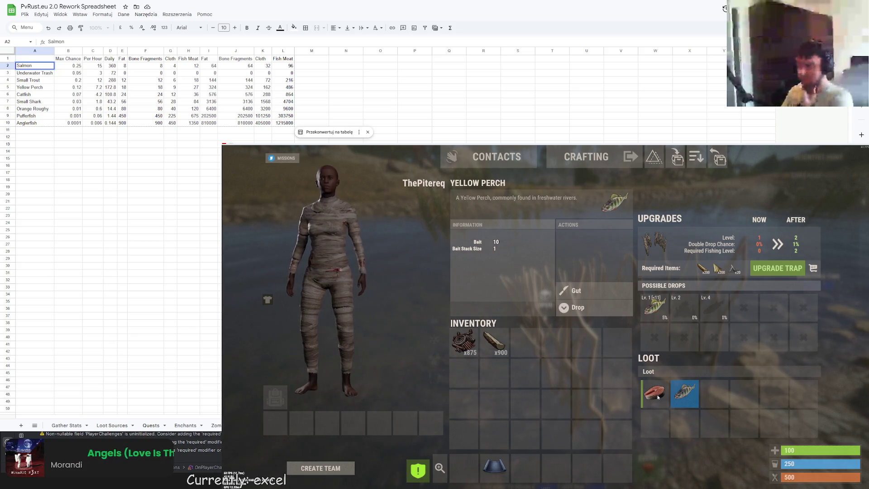
{"action": "left_click", "coordinate": [658, 397]}
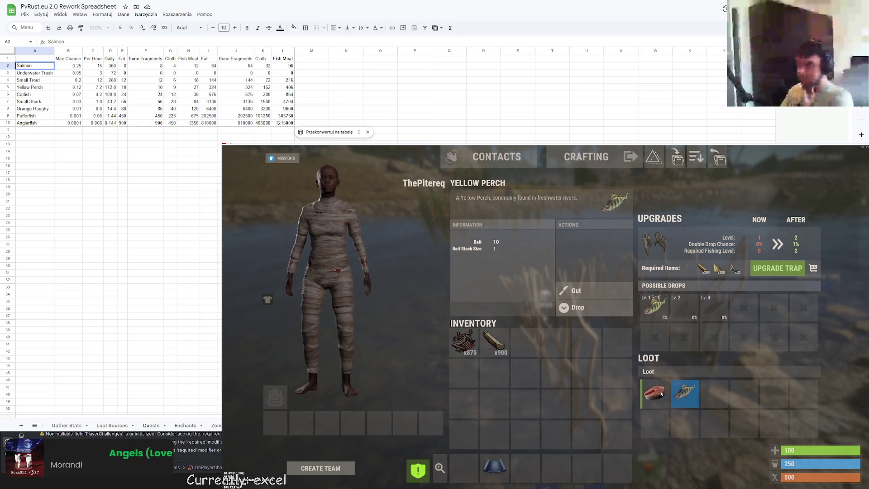
{"action": "left_click", "coordinate": [684, 394]}
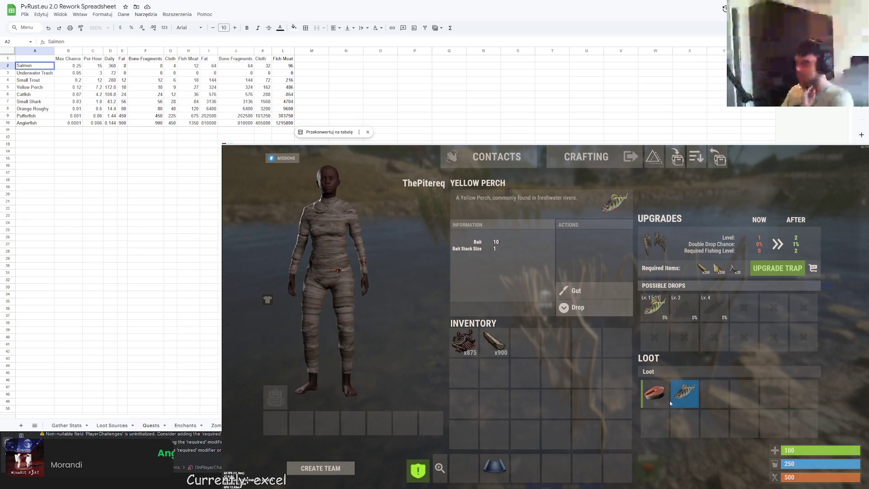
{"action": "left_click", "coordinate": [655, 394]}
{"action": "left_click", "coordinate": [684, 393]}
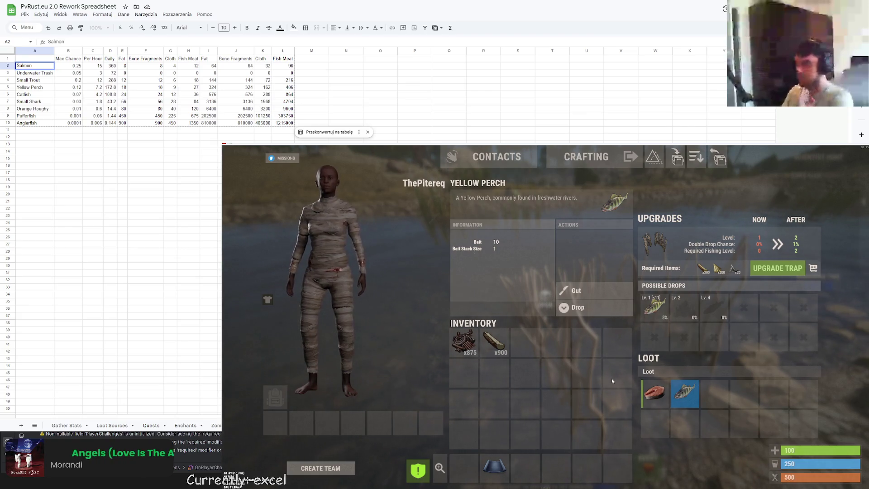
Step: Spawn a stack of 100 raw fish and inspect it and the handmade fishing rod
{"action": "key", "text": "Tab"}
{"action": "left_click", "coordinate": [561, 183]}
{"action": "key", "text": "Tab"}
{"action": "left_click", "coordinate": [526, 349]}
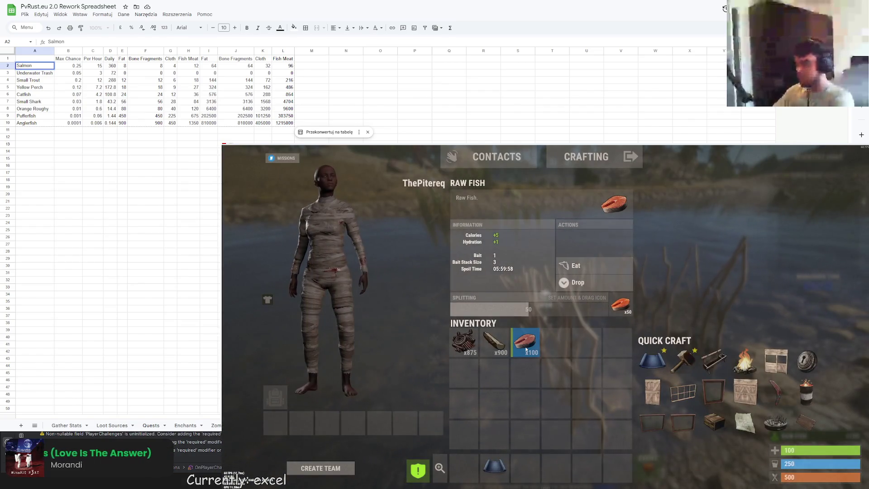
{"action": "key", "text": "Tab"}
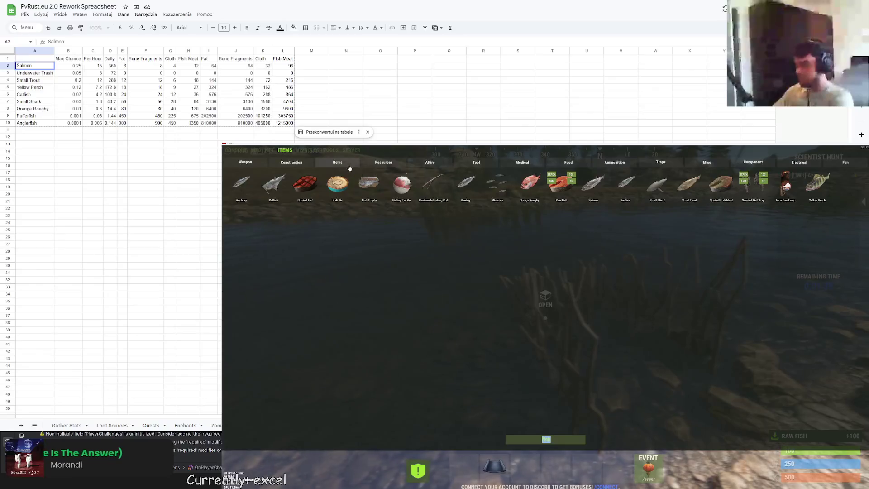
{"action": "key", "text": "Tab"}
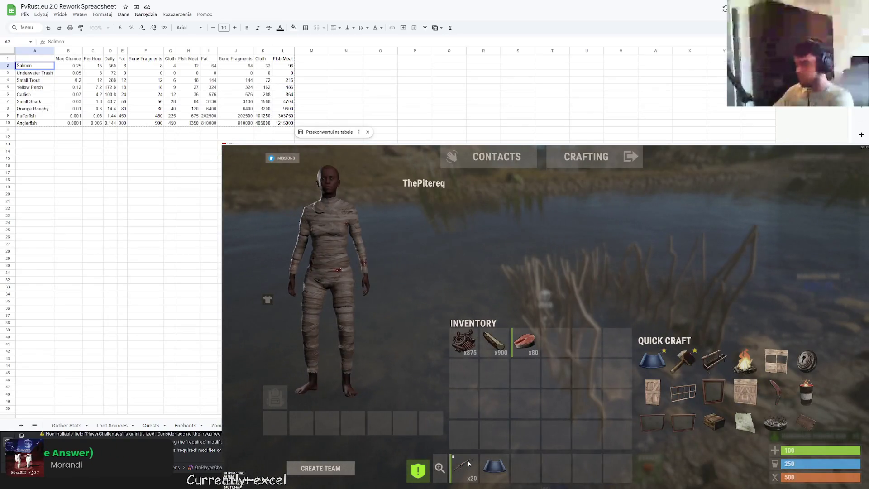
{"action": "left_click", "coordinate": [471, 460]}
{"action": "key", "text": "Tab"}
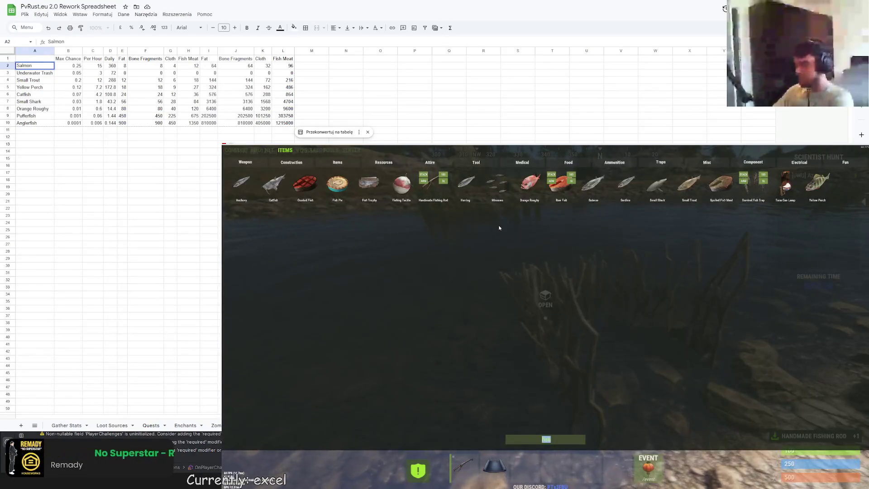
Step: Spawn Yellow Perch and load 20 of them onto the fishing rod
{"action": "type", "text": "perch"}
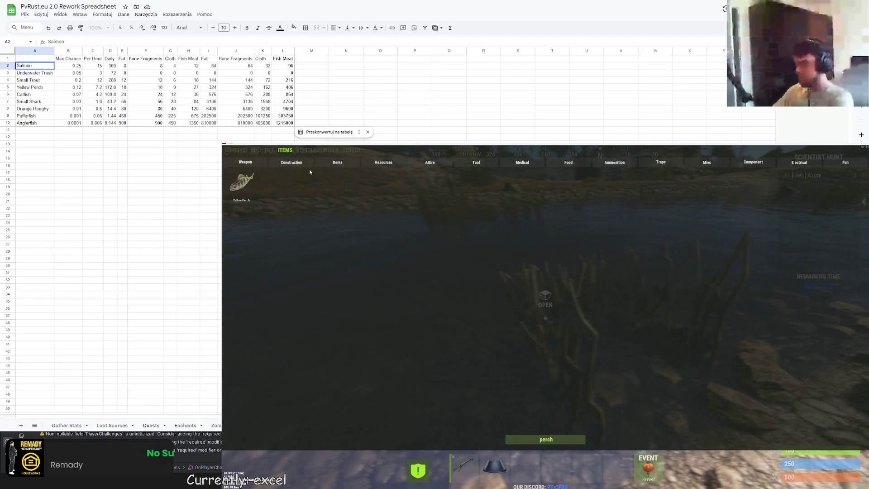
{"action": "left_click", "coordinate": [241, 182]}
{"action": "key", "text": "Tab"}
{"action": "left_click_drag", "start_coordinate": [548, 346], "coordinate": [466, 467]}
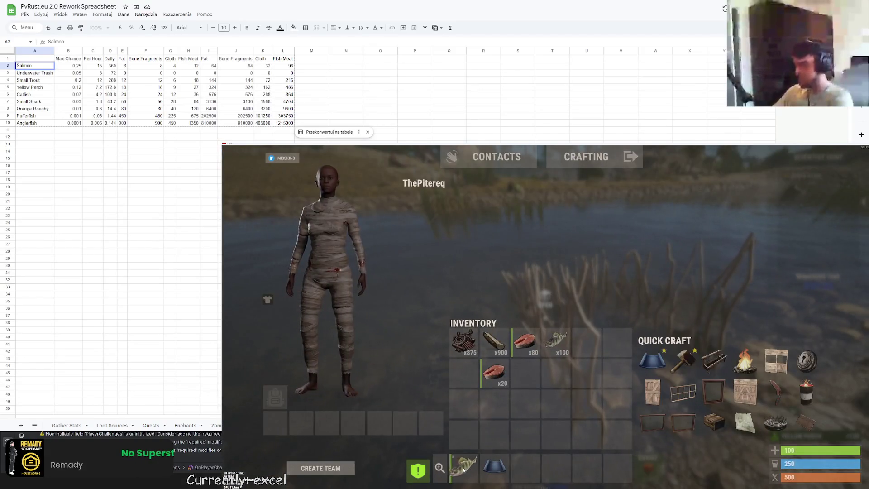
{"action": "left_click", "coordinate": [464, 466]}
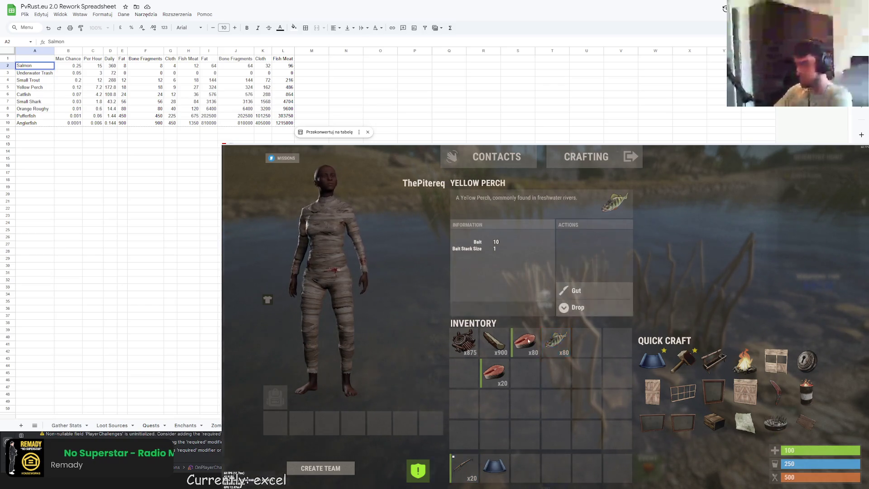
Step: Browse the item spawner categories, including Food, Attire, Construction and Medical
{"action": "key", "text": "Tab"}
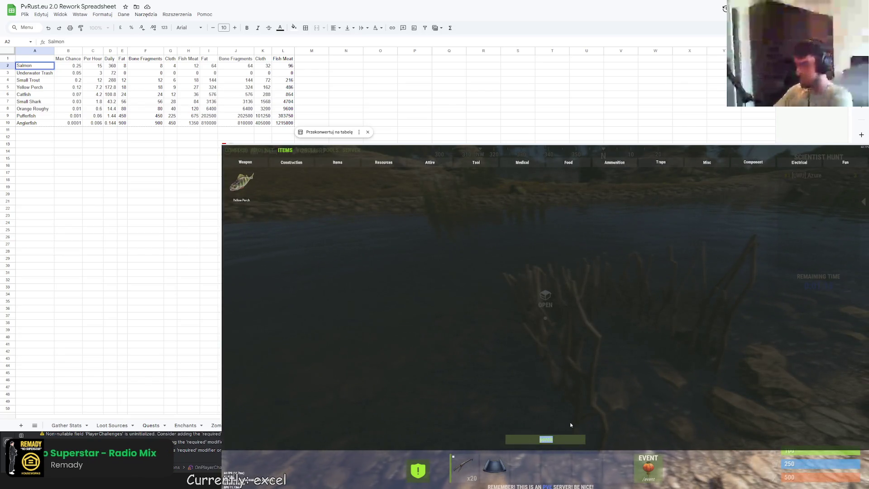
{"action": "left_click", "coordinate": [846, 162]}
{"action": "left_click", "coordinate": [707, 162]}
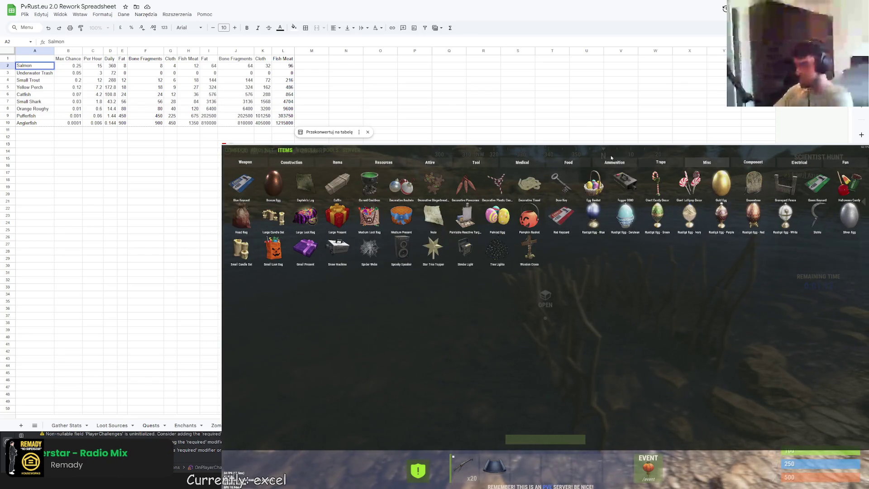
{"action": "left_click", "coordinate": [568, 162]}
{"action": "left_click", "coordinate": [430, 162]}
{"action": "left_click", "coordinate": [338, 162]}
{"action": "left_click", "coordinate": [291, 162]}
{"action": "left_click", "coordinate": [547, 163]}
{"action": "left_click", "coordinate": [529, 162]}
{"action": "left_click", "coordinate": [563, 162]}
{"action": "key", "text": "Tab"}
Step: Check the Yellow Perch and Raw Fish details in the inventory
{"action": "key", "text": "Tab"}
{"action": "left_click", "coordinate": [586, 342]}
{"action": "key", "text": "Tab"}
{"action": "key", "text": "i"}
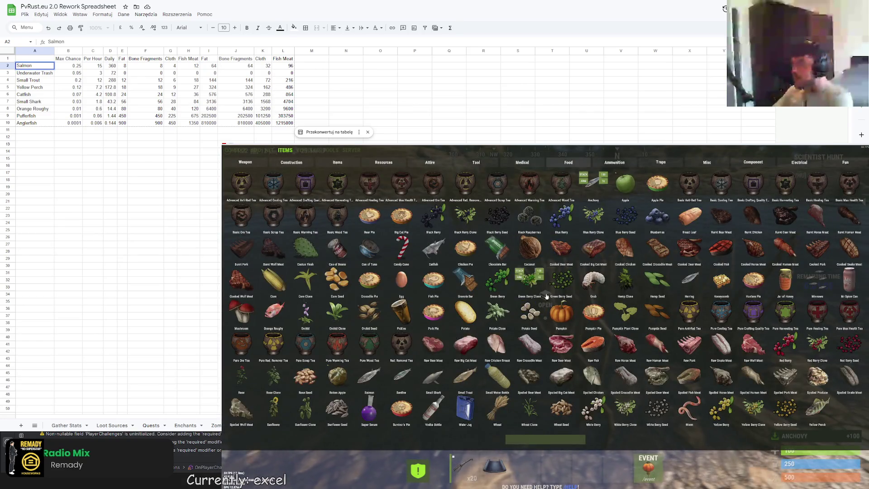
{"action": "left_click", "coordinate": [806, 420]}
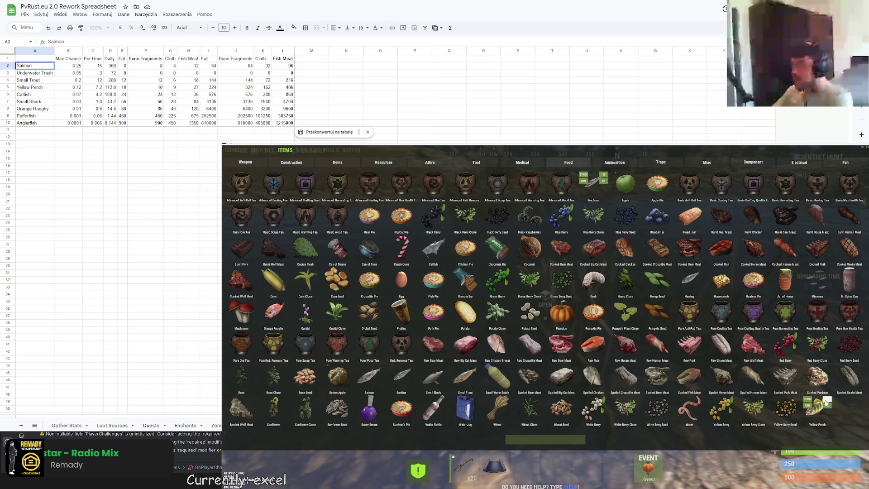
{"action": "key", "text": "Tab"}
{"action": "left_click", "coordinate": [617, 343]}
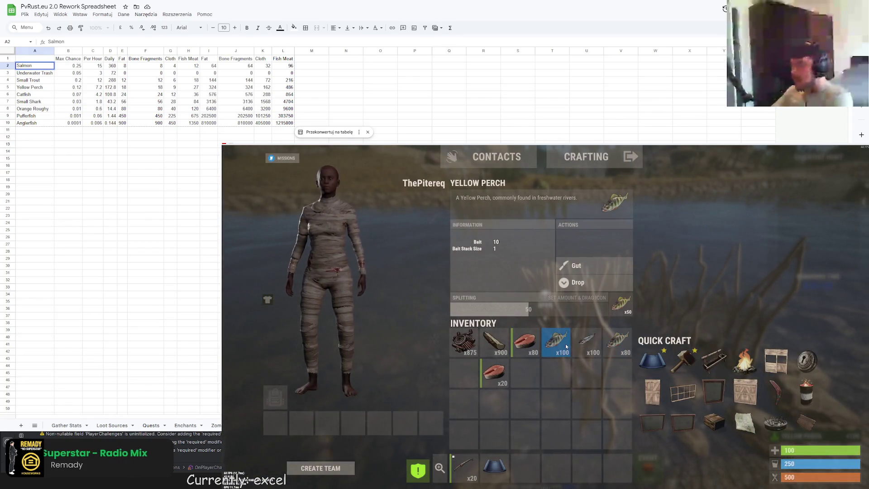
{"action": "left_click", "coordinate": [521, 353]}
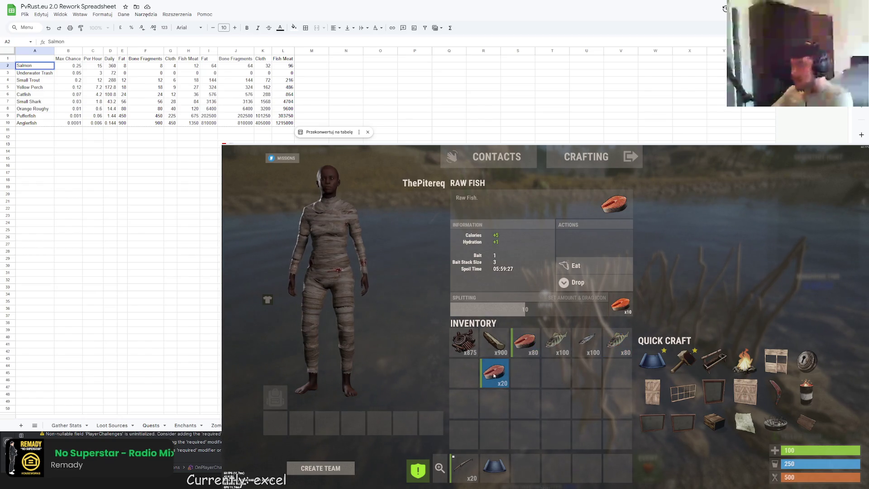
Step: Spawn 100 Raw Bear Meat and check it alongside the Anchovy and Yellow Perch stacks
{"action": "key", "text": "Tab"}
{"action": "type", "text": "bear"}
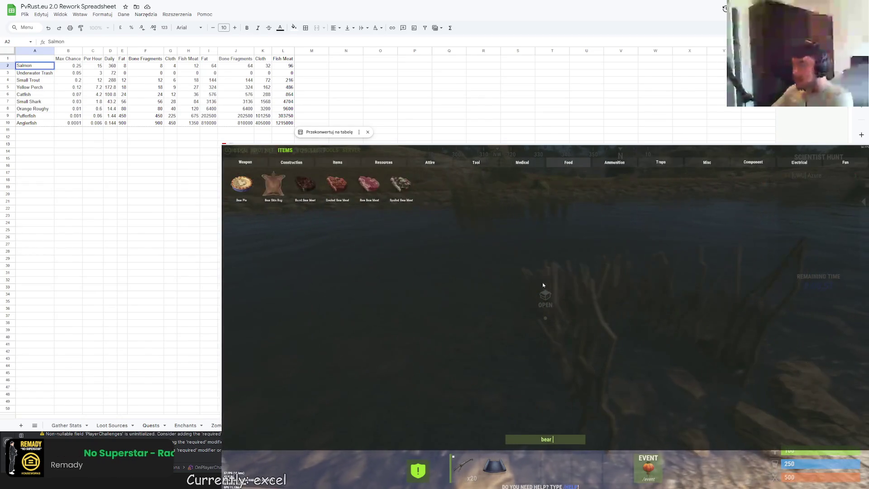
{"action": "key", "text": "Return"}
{"action": "key", "text": "Tab"}
{"action": "left_click", "coordinate": [463, 372]}
{"action": "left_click", "coordinate": [587, 343]}
{"action": "left_click", "coordinate": [615, 345]}
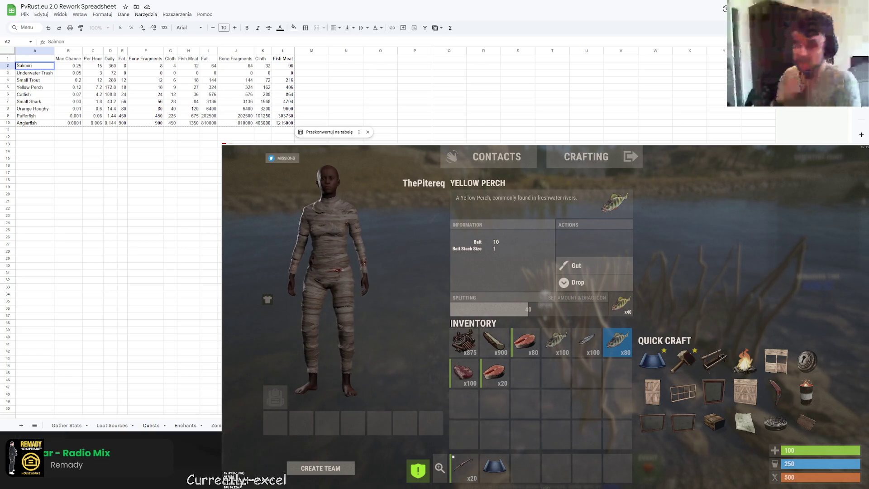
{"action": "left_click", "coordinate": [75, 175]}
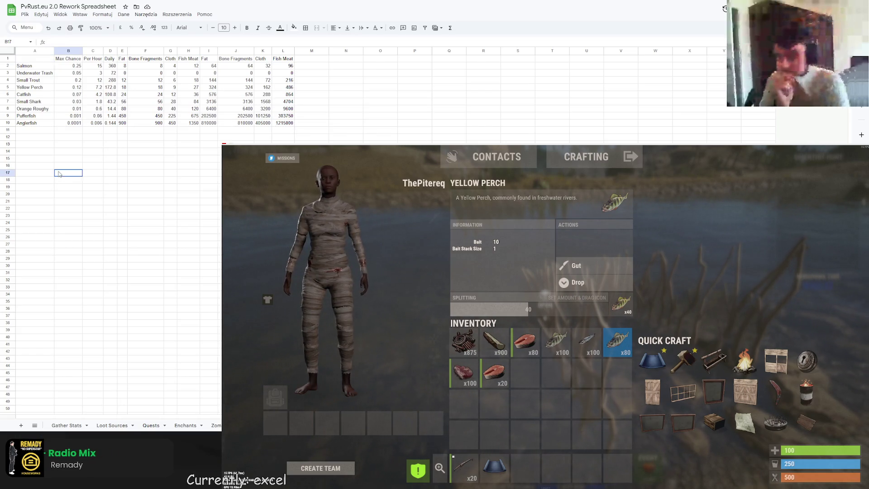
Step: Insert an empty row 2 above the Salmon row in the fish table
{"action": "double_click", "coordinate": [43, 66]}
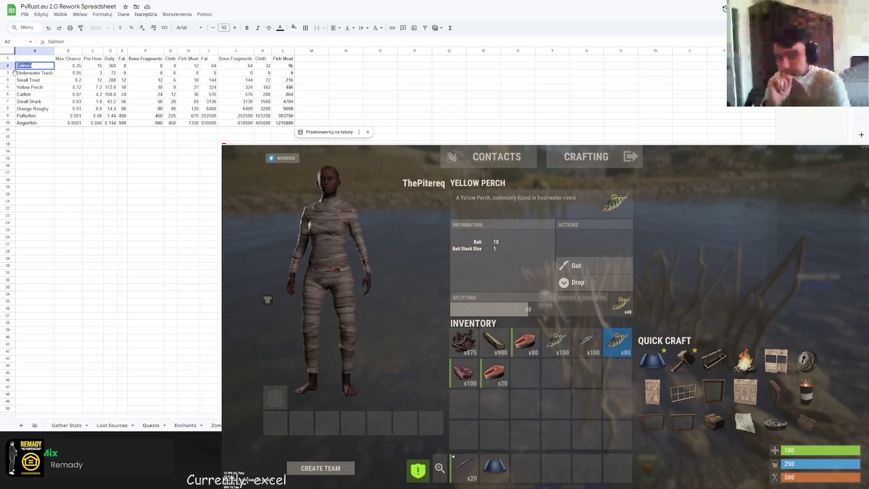
{"action": "left_click", "coordinate": [87, 151]}
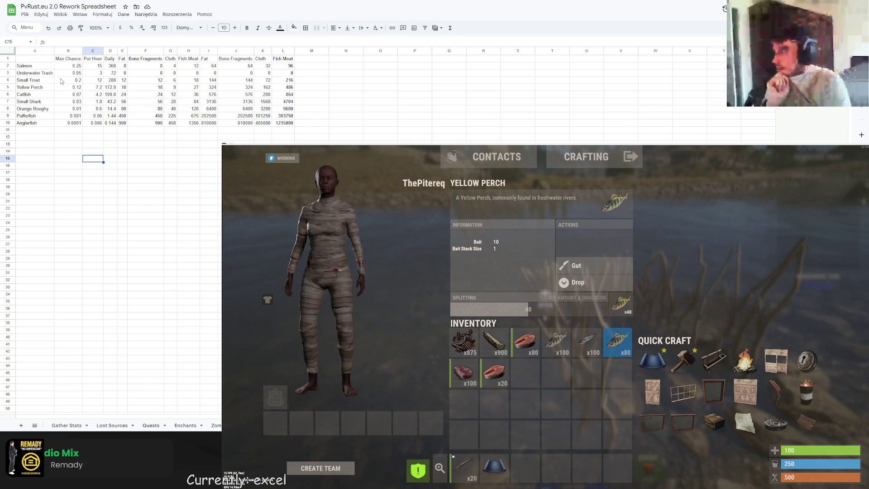
{"action": "left_click_drag", "start_coordinate": [28, 66], "coordinate": [190, 87]}
{"action": "left_click", "coordinate": [45, 66]}
{"action": "key", "text": "ctrl+alt+shift+equal"}
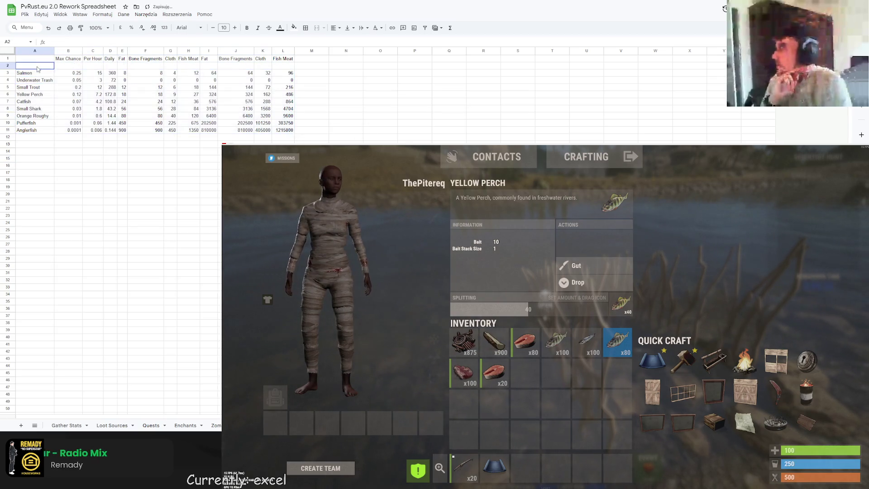
Step: Enter 'Yellow Perch - Default Drop' in A2 and 1 in B2, autofitting column A
{"action": "type", "text": "Default"}
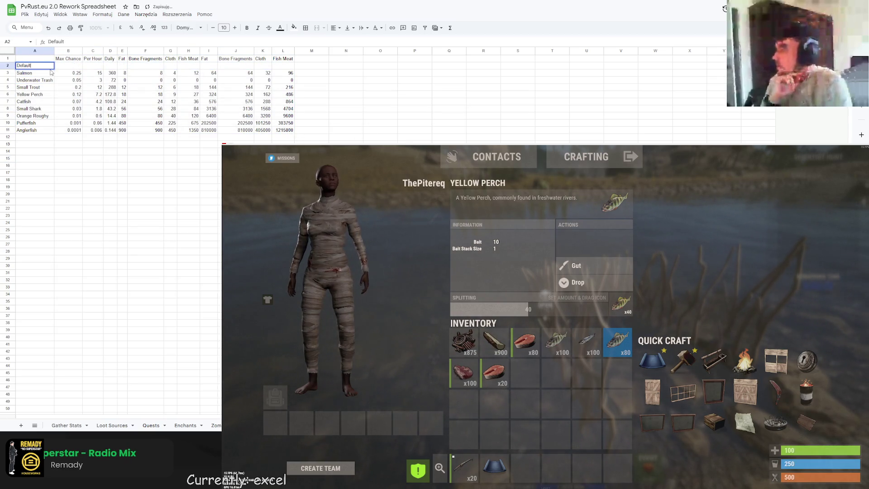
{"action": "key", "text": "BackSpace"}
{"action": "key", "text": "BackSpace"}
{"action": "key", "text": "BackSpace"}
{"action": "type", "text": "Yellow Perch"}
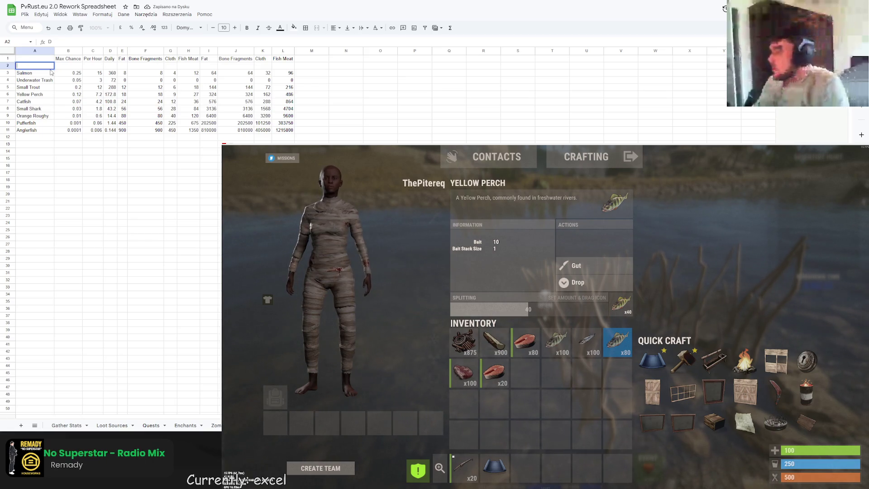
{"action": "type", "text": " -"}
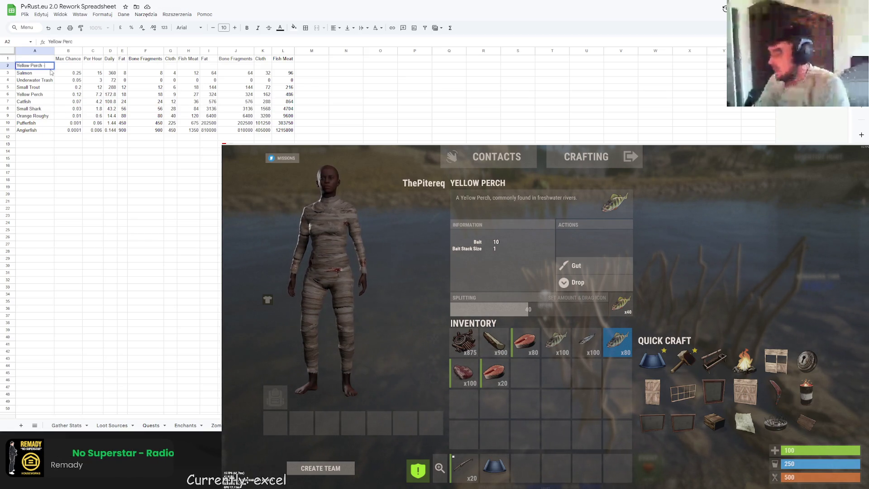
{"action": "type", "text": " Default Drop"}
{"action": "key", "text": "Return"}
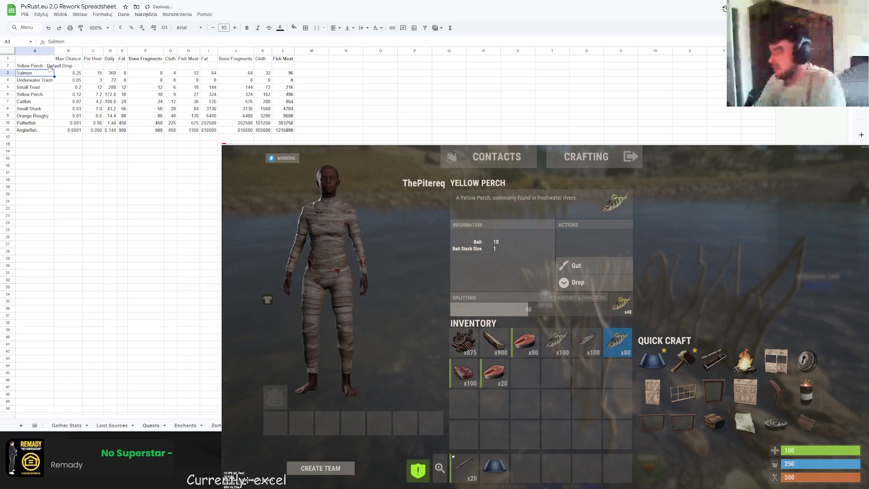
{"action": "double_click", "coordinate": [55, 50]}
{"action": "left_click", "coordinate": [88, 66]}
{"action": "type", "text": "1"}
{"action": "key", "text": "Tab"}
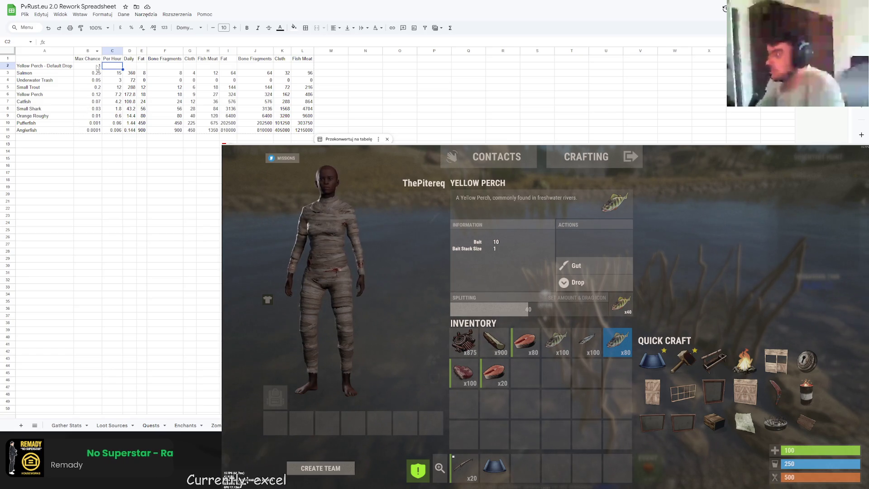
Step: Switch to Levels And Economy Rework V2, then open the fishing trap's loot in Rust
{"action": "key", "text": "ctrl+Tab"}
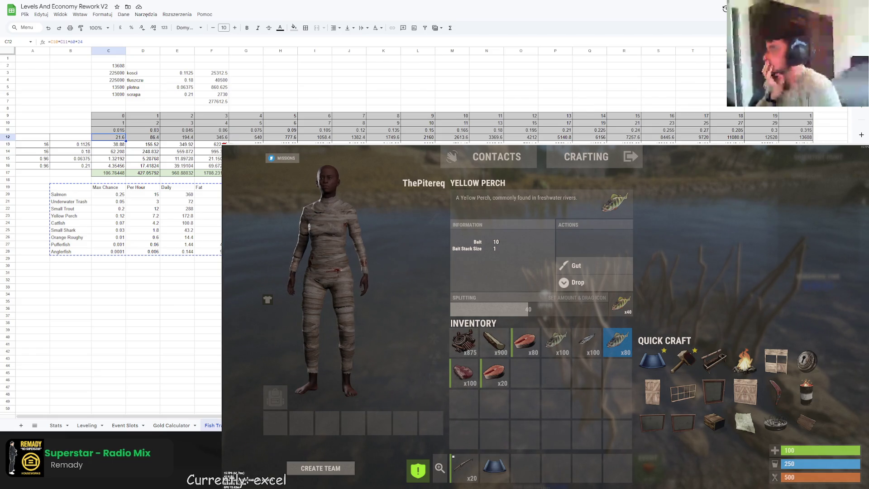
{"action": "key", "text": "Tab"}
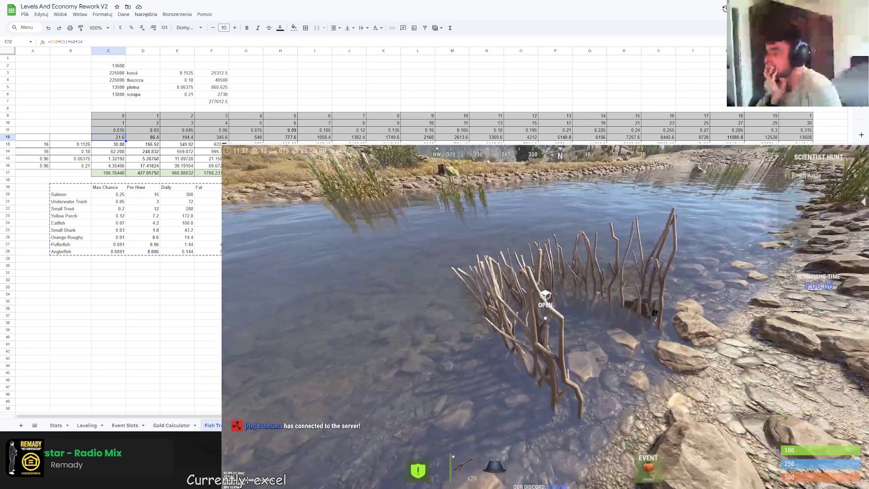
{"action": "key", "text": "e"}
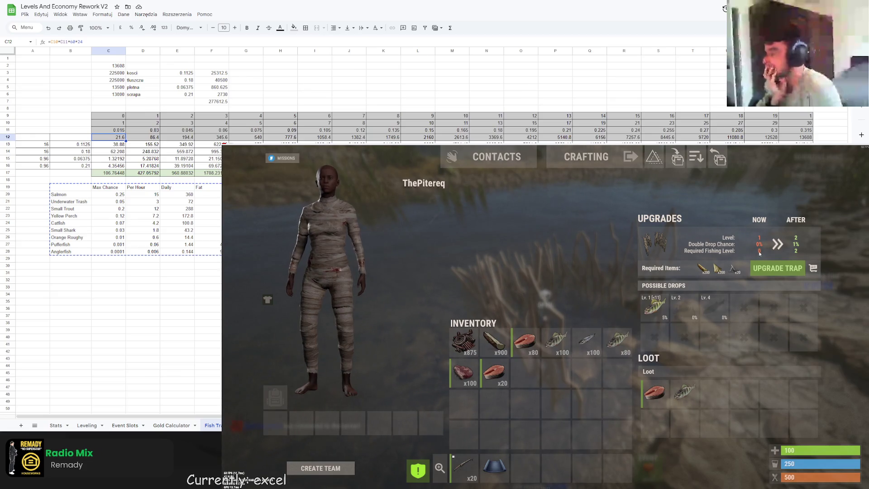
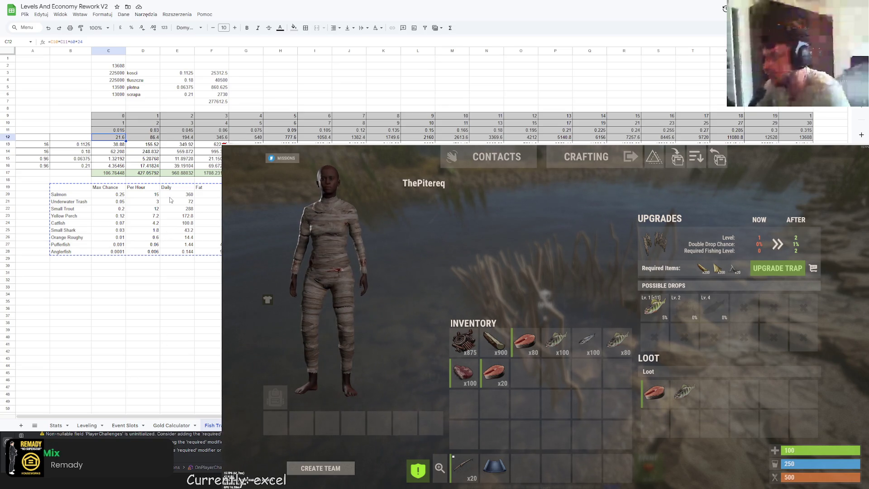
Step: In the PvRust.eu 2.0 Rework Spreadsheet, give the Yellow Perch Per Hour cell C2 the formula =B2*60
{"action": "left_click", "coordinate": [182, 296]}
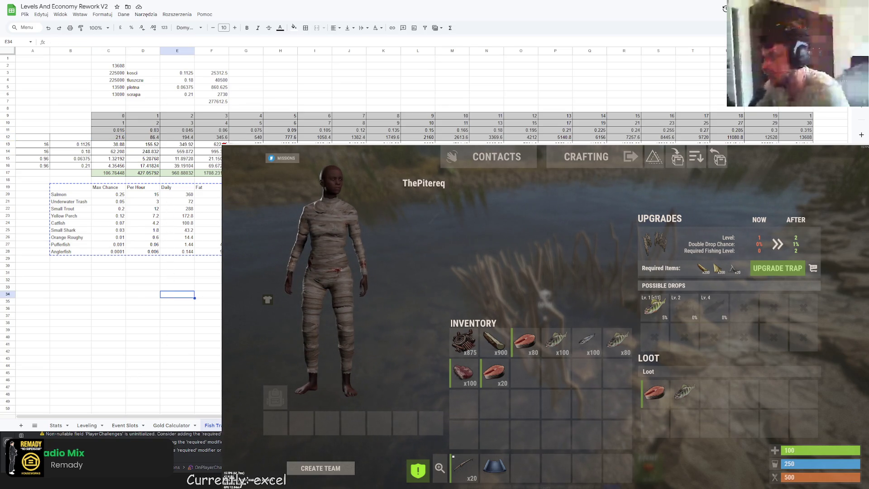
{"action": "key", "text": "ctrl+Tab"}
{"action": "key", "text": "Return"}
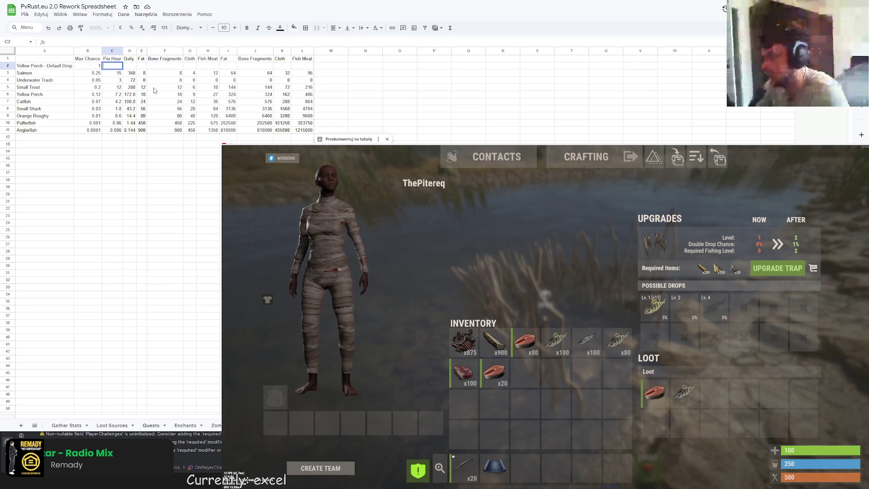
{"action": "type", "text": "=B2*60"}
{"action": "key", "text": "Return"}
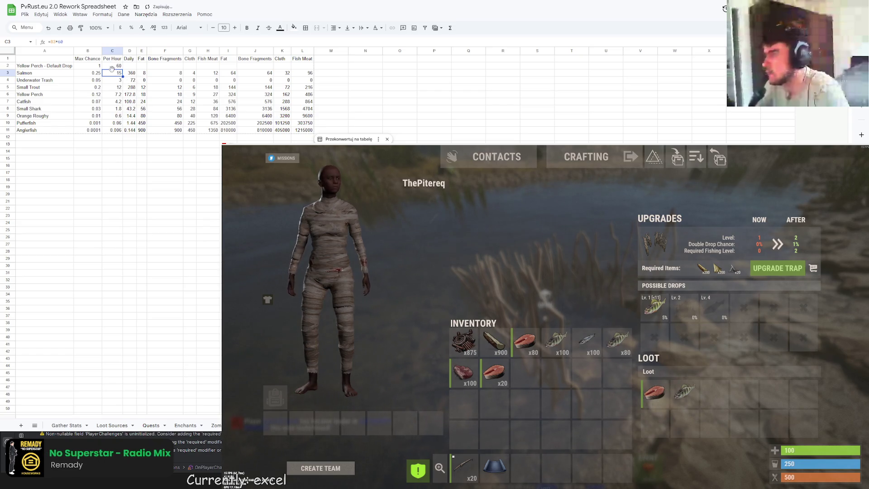
{"action": "key", "text": "Up"}
{"action": "key", "text": "Return"}
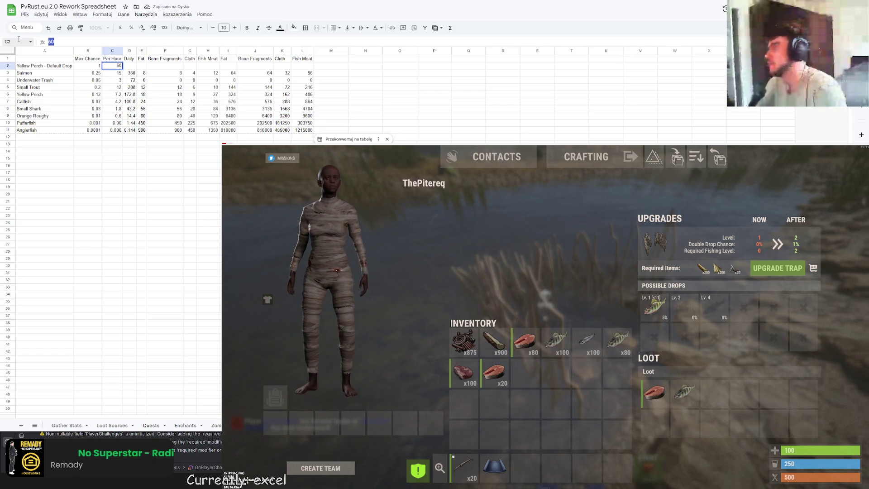
{"action": "left_click", "coordinate": [114, 66]}
{"action": "key", "text": "Return"}
Step: Extend D3's daily formula up into D2 so Yellow Perch shows 1440 daily
{"action": "left_click", "coordinate": [128, 75]}
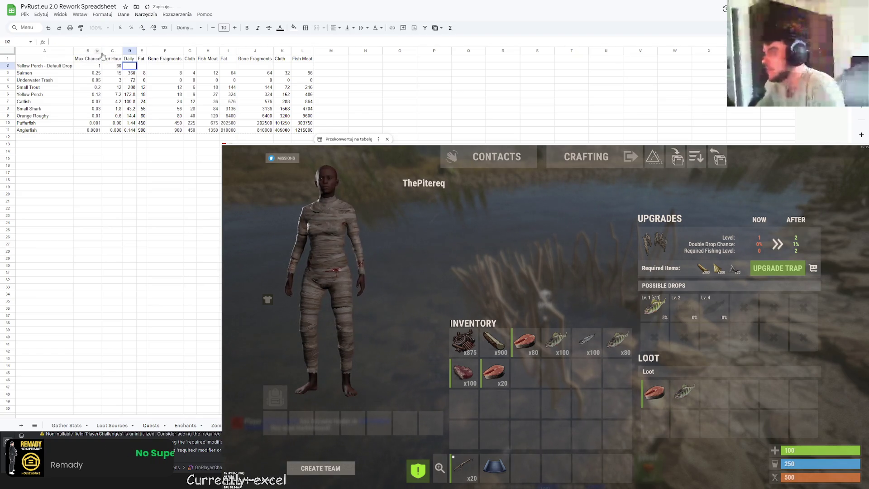
{"action": "left_click_drag", "start_coordinate": [136, 76], "coordinate": [131, 67]}
{"action": "left_click", "coordinate": [144, 74]}
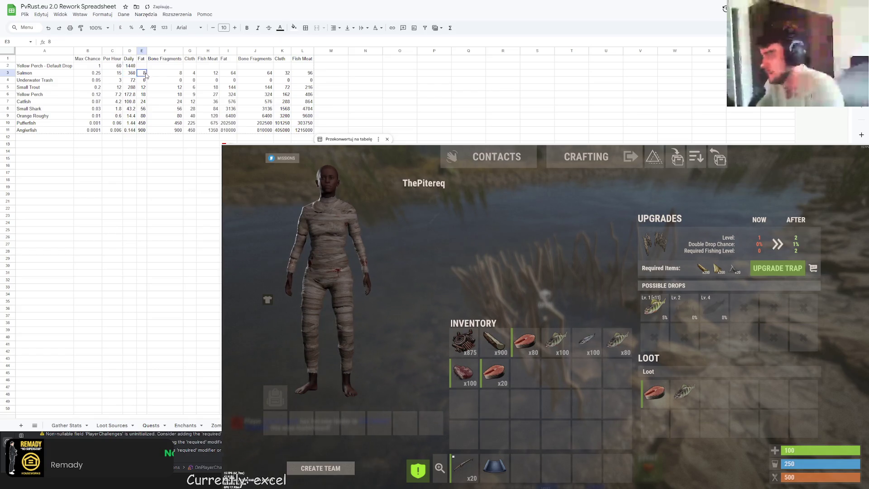
{"action": "key", "text": "Up"}
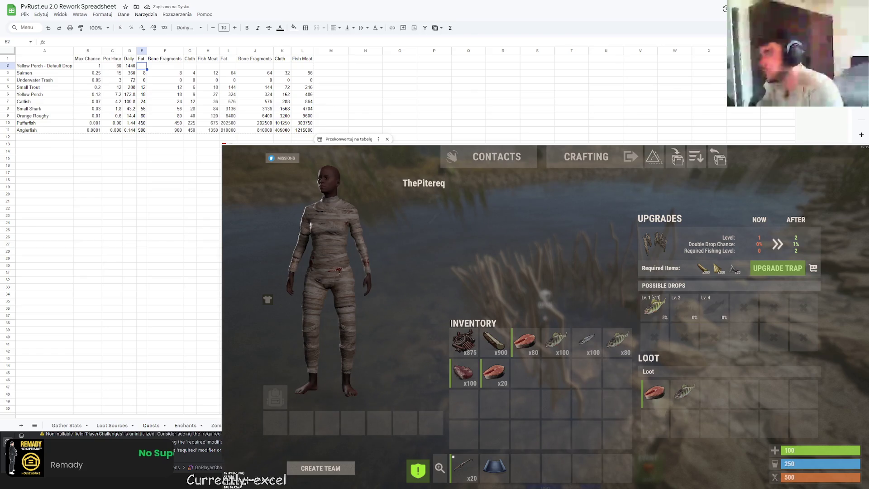
{"action": "key", "text": "Tab"}
{"action": "key", "text": "Return"}
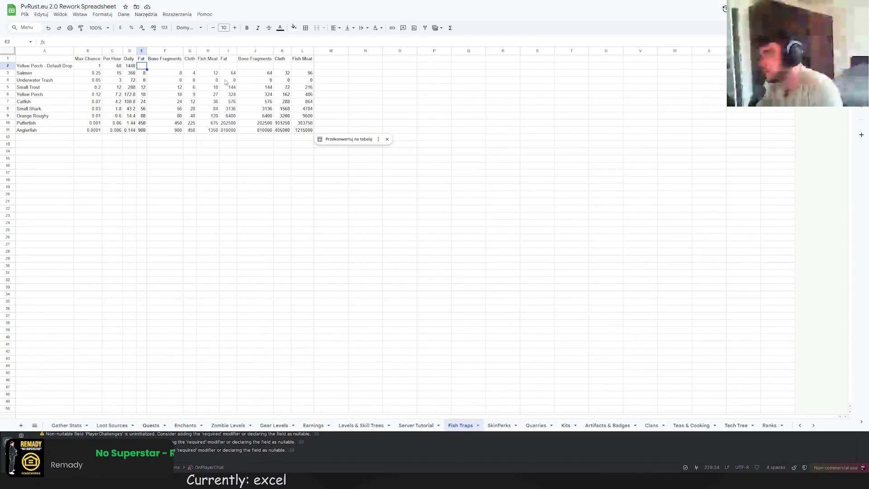
Step: Check a few table cells, then cut the Fish Traps table range B1:L11
{"action": "left_click_drag", "start_coordinate": [142, 65], "coordinate": [308, 69]}
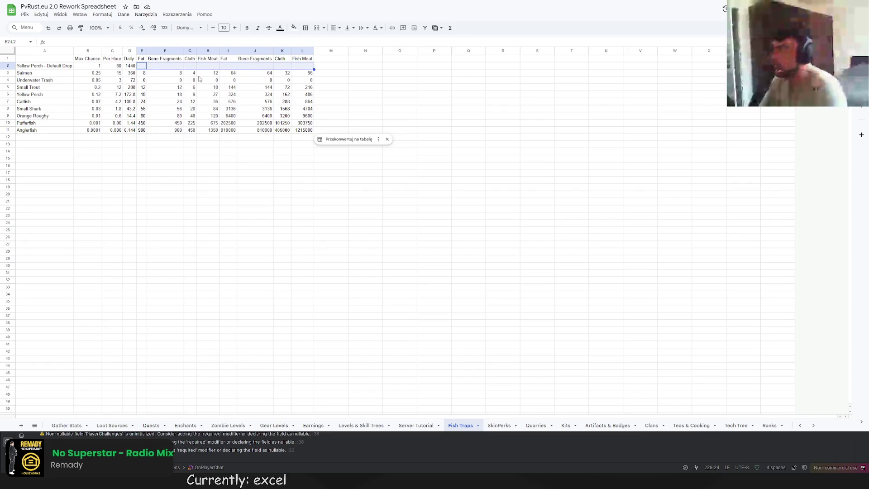
{"action": "left_click", "coordinate": [254, 153]}
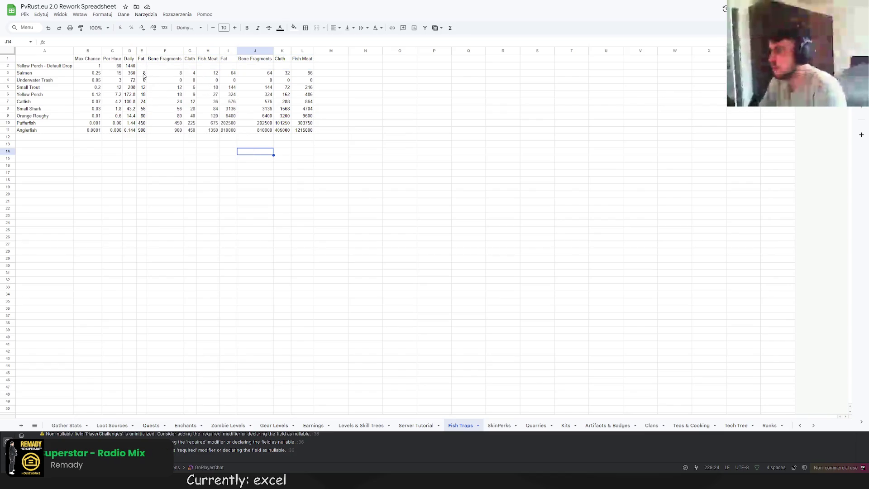
{"action": "left_click_drag", "start_coordinate": [144, 74], "coordinate": [153, 84]}
{"action": "left_click", "coordinate": [150, 111]}
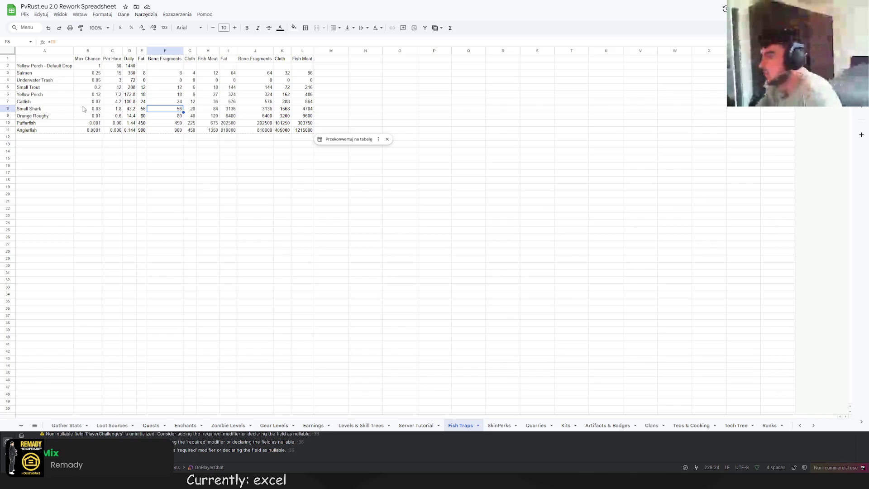
{"action": "left_click_drag", "start_coordinate": [90, 59], "coordinate": [303, 130]}
{"action": "key", "text": "ctrl+c"}
Step: Paste the fish table starting at C1, moving it one column right
{"action": "left_click", "coordinate": [117, 61]}
{"action": "key", "text": "ctrl+v"}
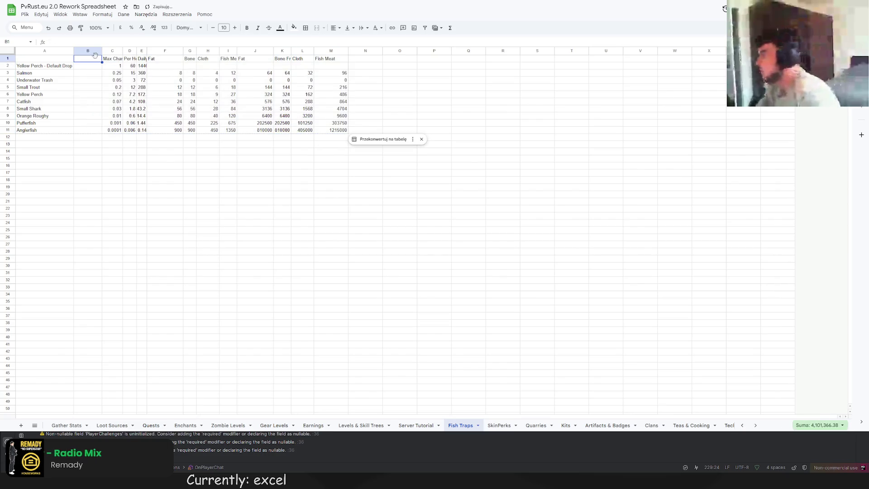
{"action": "key", "text": "Left"}
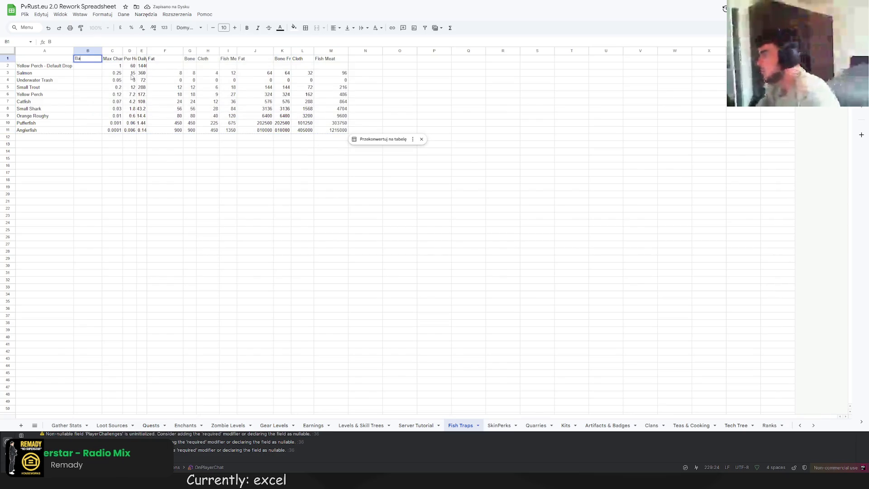
Step: Head column B 'Bait Bonus' and enter 0% for the Yellow Perch default drop
{"action": "type", "text": "s"}
{"action": "key", "text": "Return"}
{"action": "type", "text": "0%"}
{"action": "key", "text": "Return"}
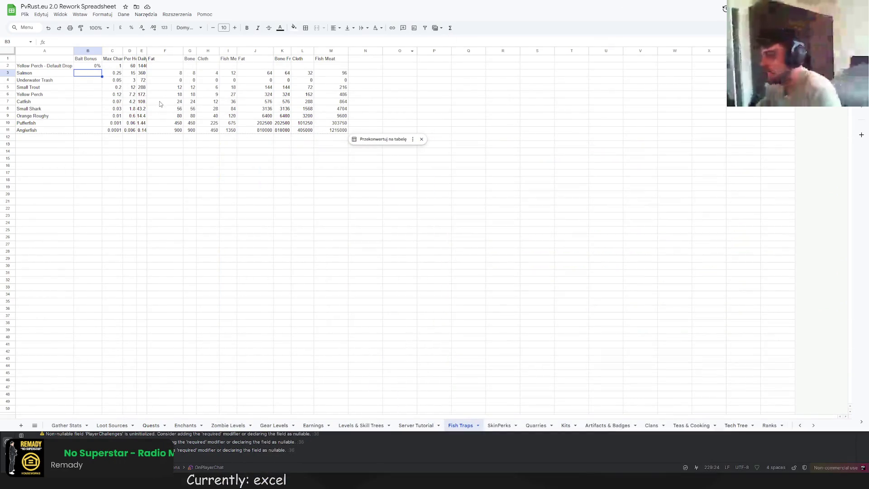
{"action": "left_click", "coordinate": [164, 101]}
{"action": "left_click", "coordinate": [52, 74]}
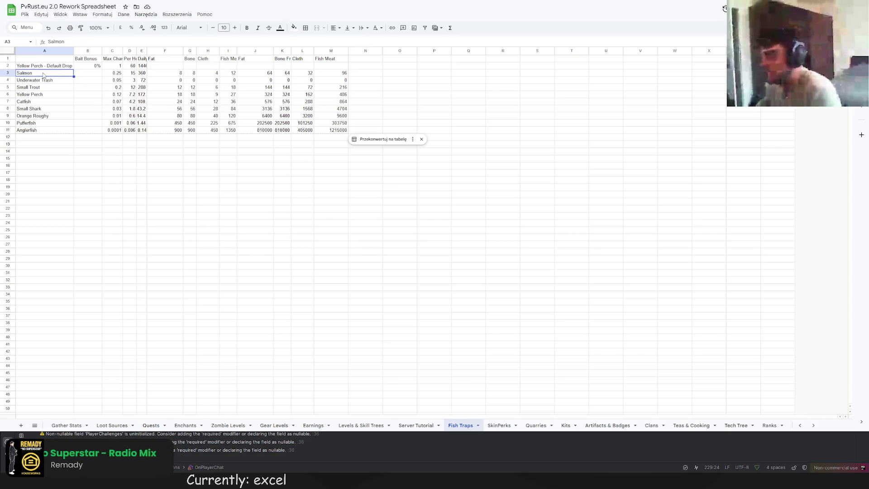
Step: Rename Orange Roughy in A9 to Octopus and Catfish in A7 to Squid
{"action": "double_click", "coordinate": [33, 74]}
{"action": "double_click", "coordinate": [27, 73]}
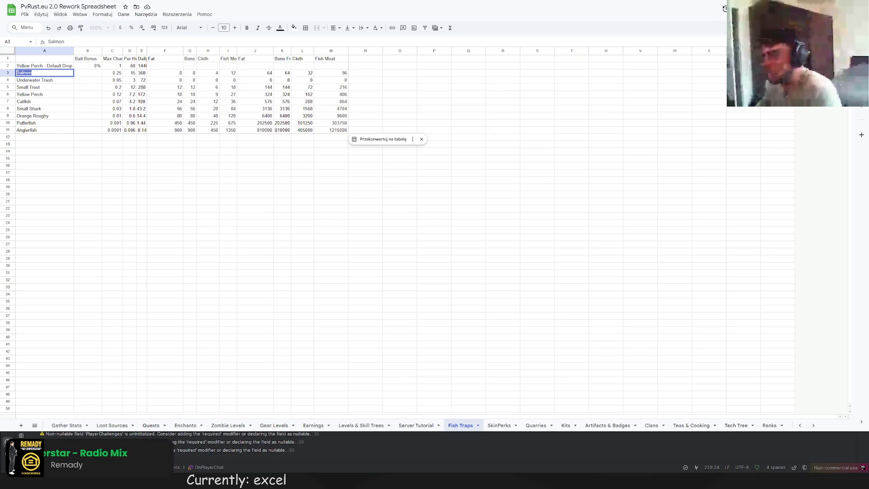
{"action": "left_click", "coordinate": [42, 88]}
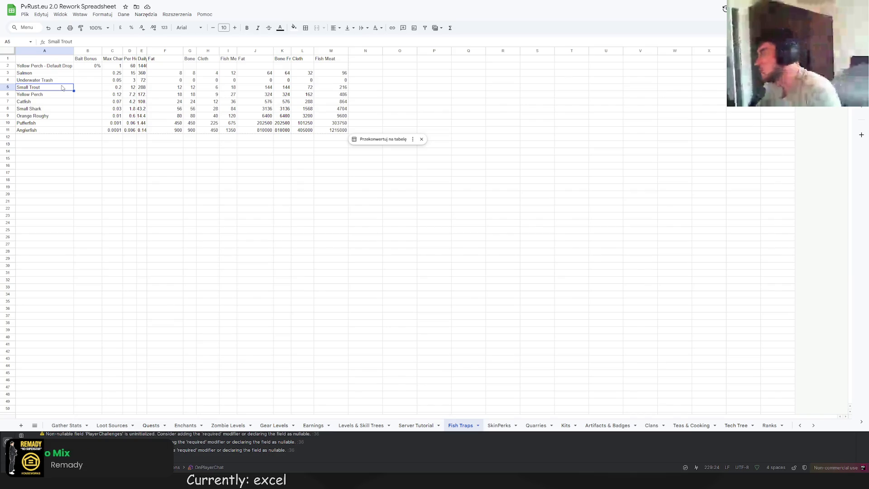
{"action": "left_click", "coordinate": [41, 116]}
{"action": "type", "text": "Octopus"}
{"action": "key", "text": "Return"}
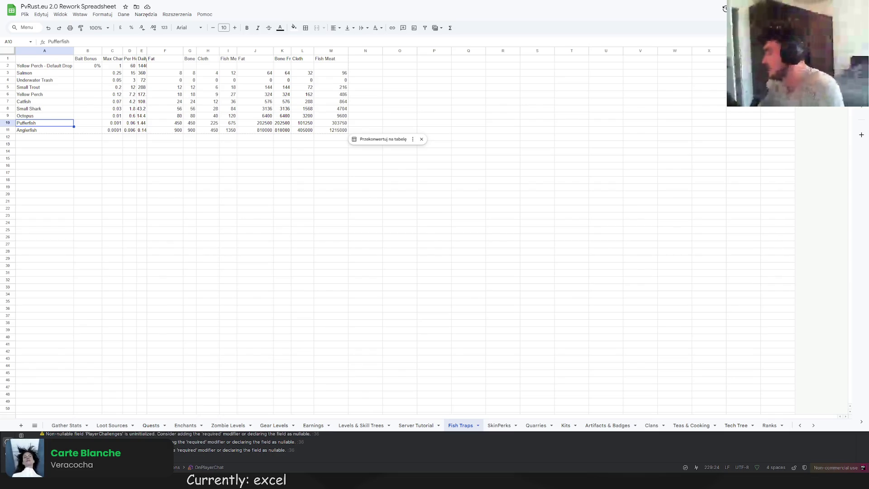
{"action": "left_click", "coordinate": [48, 102]}
{"action": "double_click", "coordinate": [25, 101]}
{"action": "type", "text": "Quiquid"}
{"action": "key", "text": "Return"}
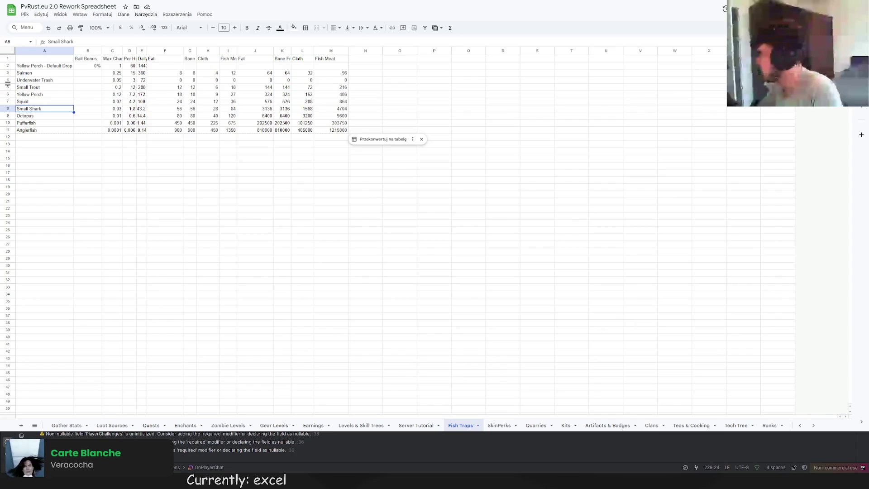
Step: Rename A6 to Shrimp, copy it over Small Trout, and move Underwater Trash up into A3
{"action": "left_click", "coordinate": [36, 101]}
{"action": "left_click", "coordinate": [44, 96]}
{"action": "type", "text": "S"}
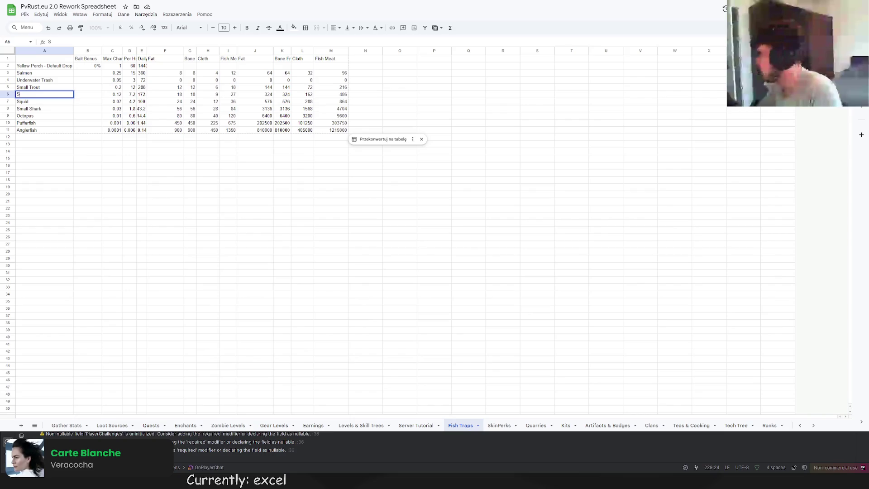
{"action": "type", "text": "hrimp"}
{"action": "key", "text": "Return"}
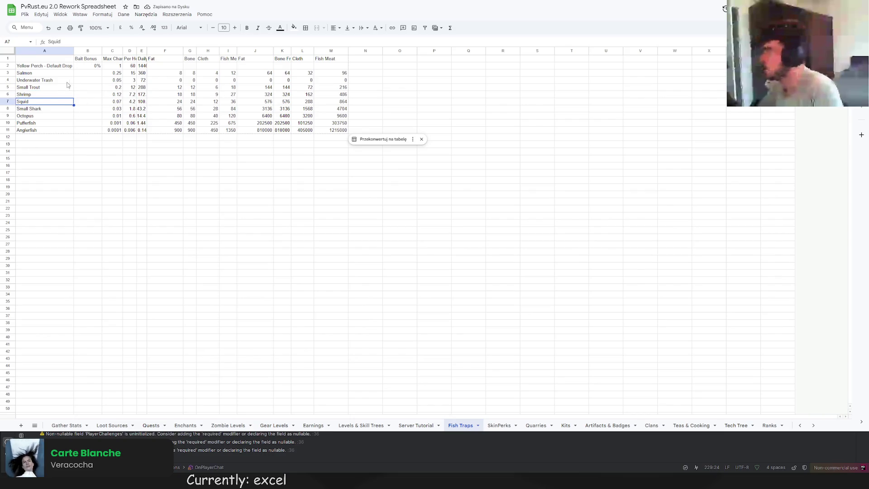
{"action": "key", "text": "Up"}
{"action": "key", "text": "ctrl+c"}
{"action": "left_click", "coordinate": [38, 87]}
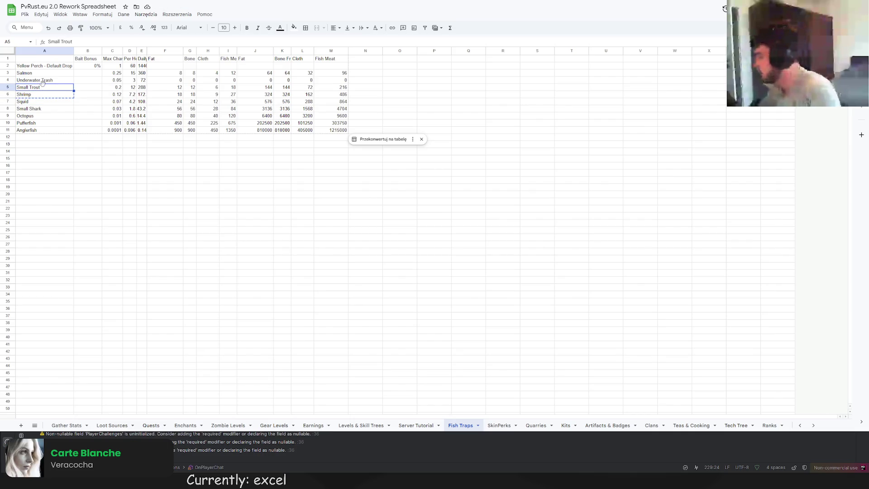
{"action": "key", "text": "ctrl+v"}
{"action": "key", "text": "Up"}
{"action": "key", "text": "ctrl+x"}
{"action": "key", "text": "Up"}
{"action": "key", "text": "ctrl+v"}
{"action": "key", "text": "Down"}
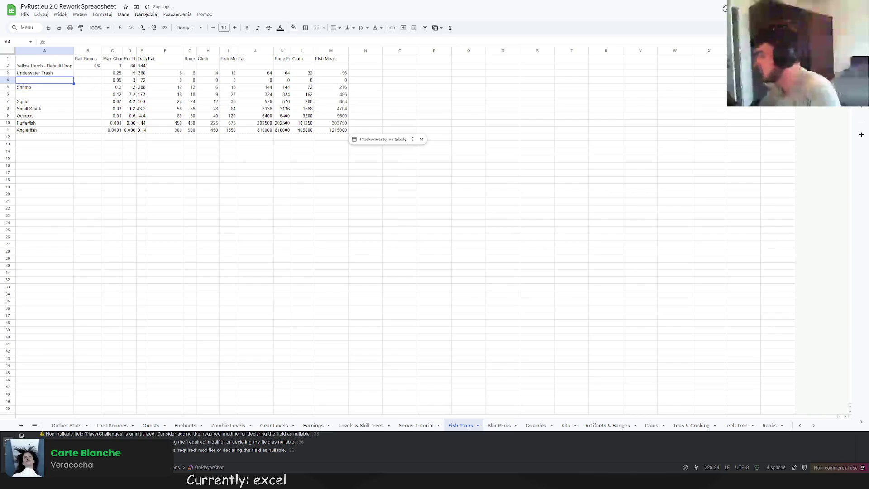
Step: Move Shrimp up into A4 and enter Crab in A5
{"action": "left_click", "coordinate": [32, 88]}
{"action": "key", "text": "ctrl+x"}
{"action": "key", "text": "Up"}
{"action": "key", "text": "ctrl+v"}
{"action": "key", "text": "Down"}
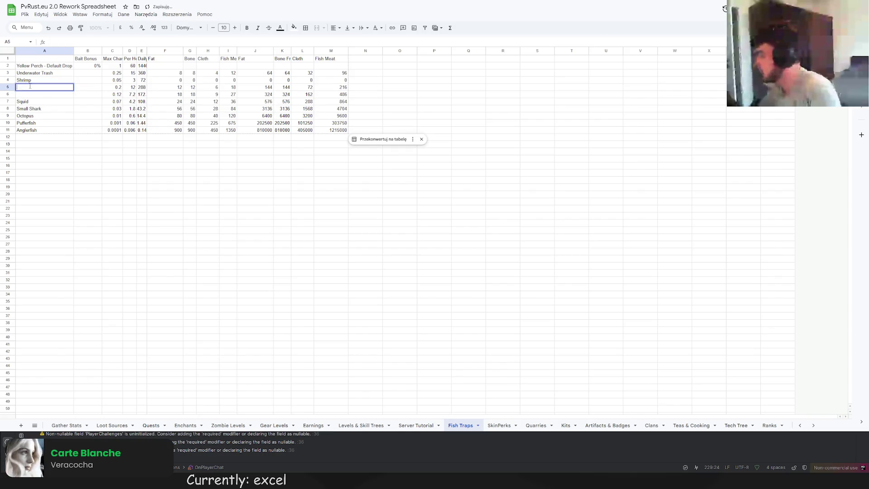
{"action": "type", "text": "Crab"}
{"action": "key", "text": "Return"}
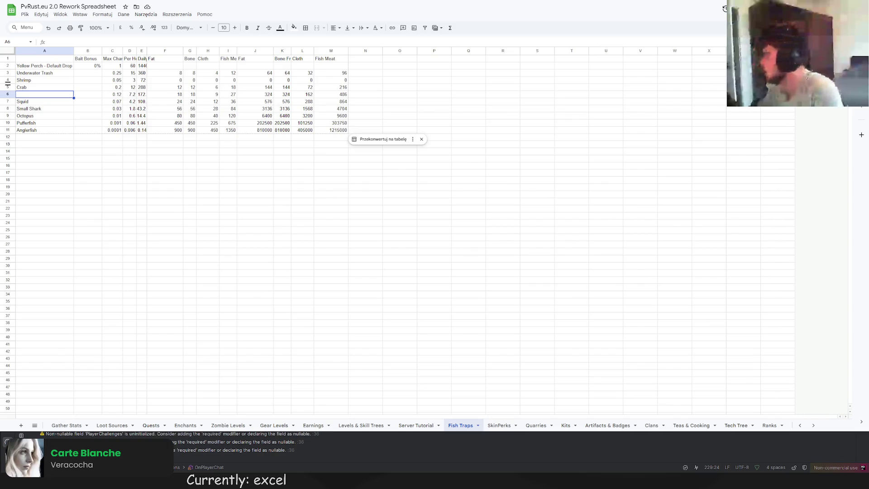
Step: Move Crab down into A6 and enter Frog in A5
{"action": "left_click", "coordinate": [30, 87]}
{"action": "key", "text": "ctrl+x"}
{"action": "key", "text": "Down"}
{"action": "key", "text": "ctrl+v"}
{"action": "double_click", "coordinate": [29, 86]}
{"action": "type", "text": "og"}
{"action": "key", "text": "Return"}
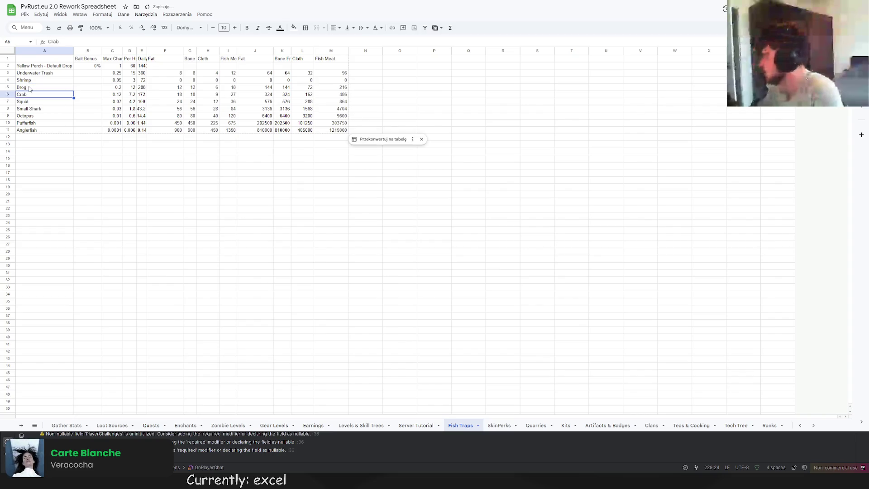
{"action": "left_click", "coordinate": [29, 88]}
{"action": "type", "text": "Frog"}
{"action": "key", "text": "Return"}
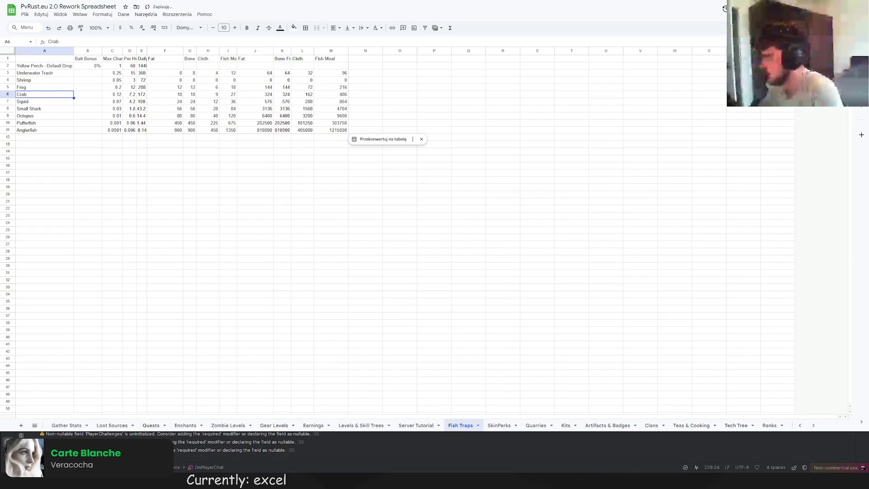
{"action": "left_click", "coordinate": [163, 146]}
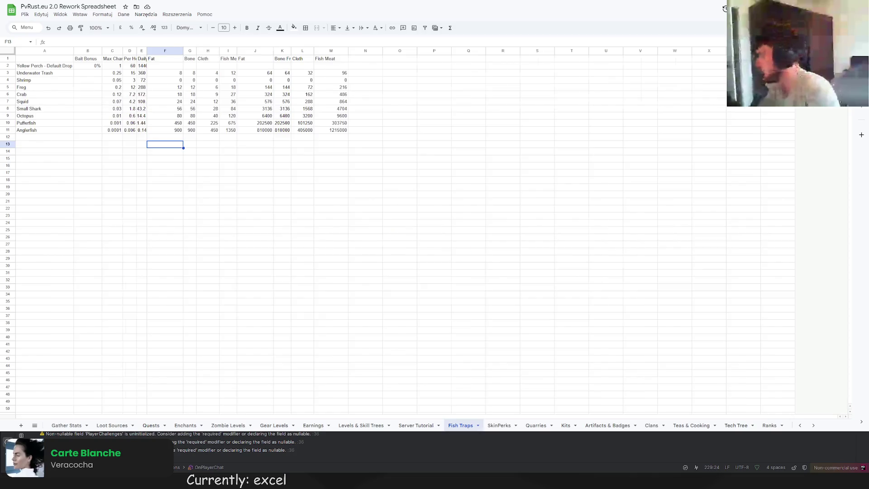
{"action": "key", "text": "ctrl+Tab"}
{"action": "key", "text": "ctrl+Tab"}
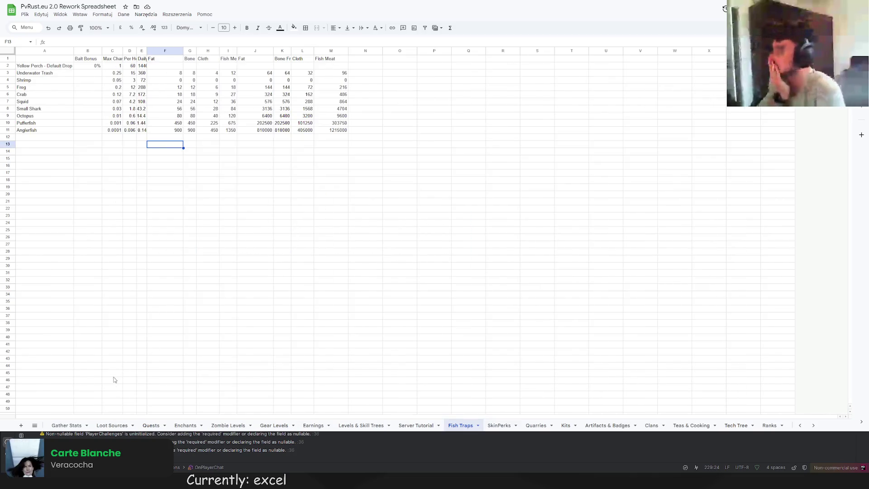
Step: Check Fish Weight and Fish Luck on Gather Stats and Max Bonuses, then type 80% into Anglerfish's B11
{"action": "left_click", "coordinate": [68, 426]}
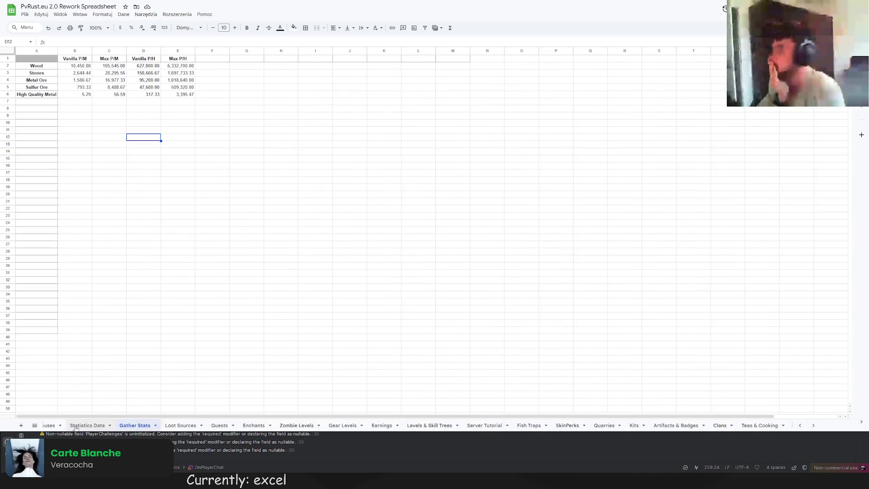
{"action": "left_click", "coordinate": [151, 422]}
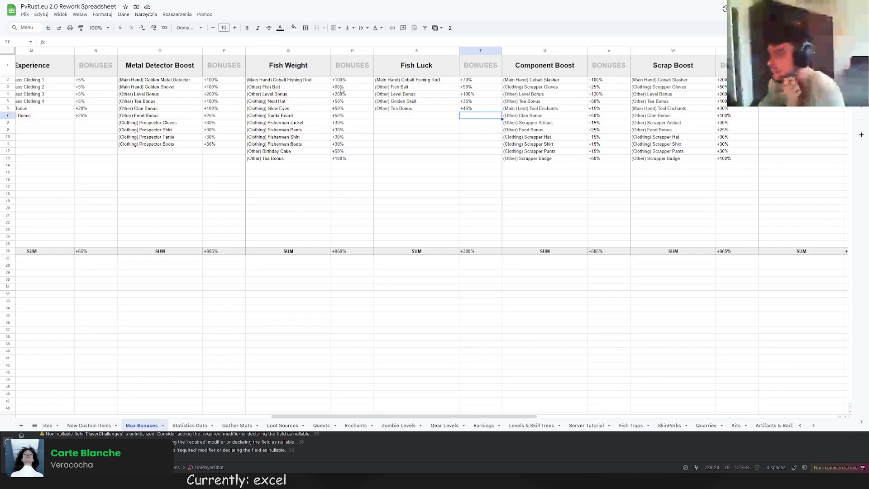
{"action": "left_click", "coordinate": [630, 426]}
{"action": "left_click", "coordinate": [78, 129]}
{"action": "type", "text": "80"}
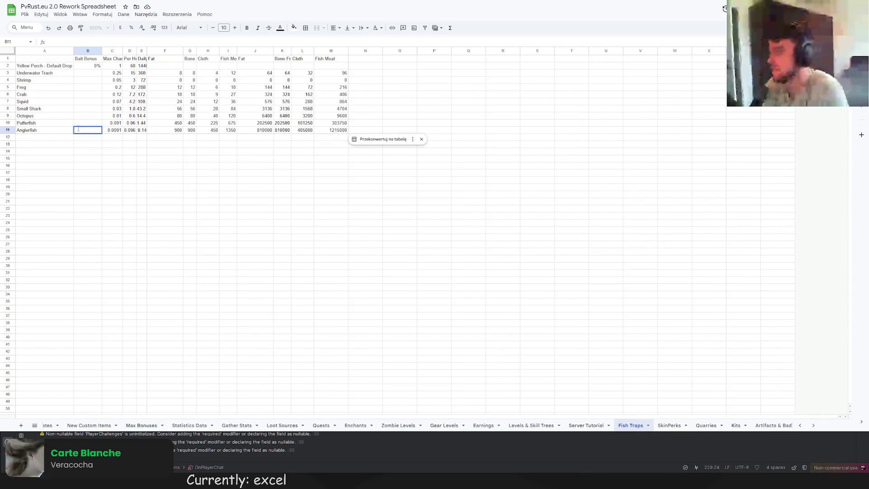
{"action": "type", "text": "%/50%"}
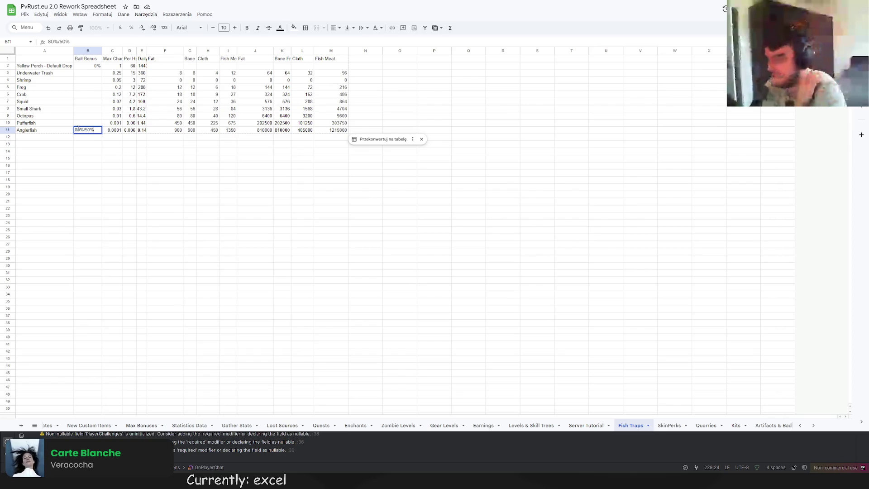
Step: Record 80%/50% for Anglerfish and rename the B1 header to 'Weight/Luck Bonus'
{"action": "left_click", "coordinate": [82, 58]}
{"action": "double_click", "coordinate": [81, 59]}
{"action": "type", "text": "Weight/L"}
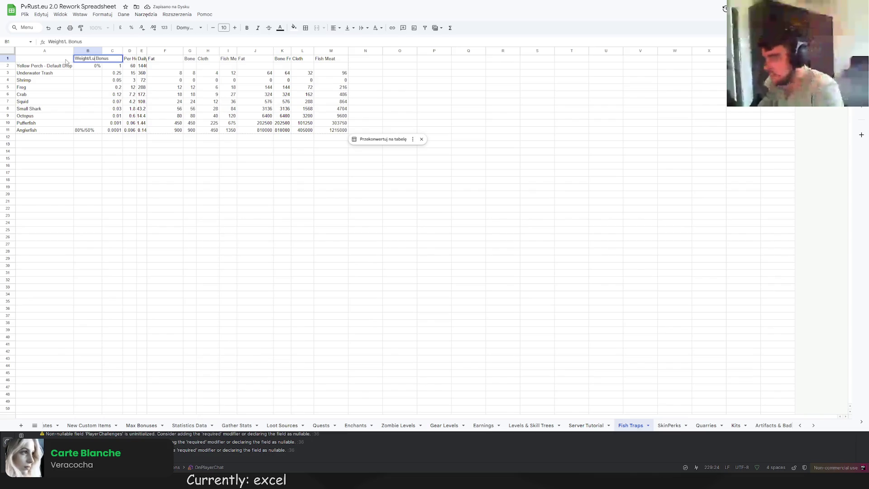
{"action": "type", "text": "uck"}
{"action": "key", "text": "Return"}
Step: Auto-fit columns B through M to their headers
{"action": "left_click", "coordinate": [103, 51]}
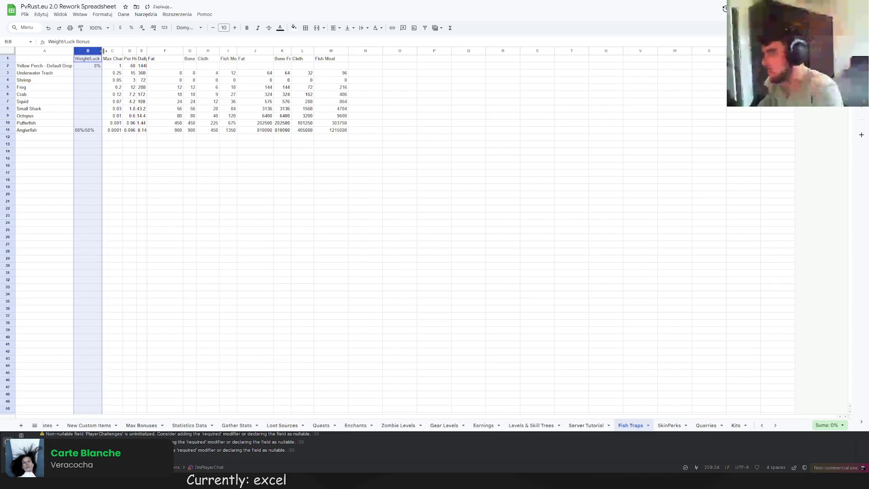
{"action": "double_click", "coordinate": [103, 50]}
{"action": "double_click", "coordinate": [136, 51]}
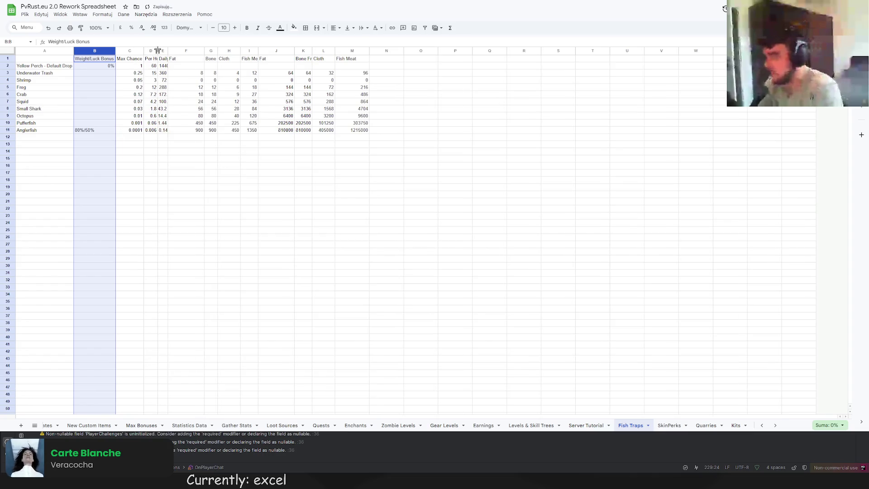
{"action": "double_click", "coordinate": [158, 51]}
{"action": "double_click", "coordinate": [175, 51]}
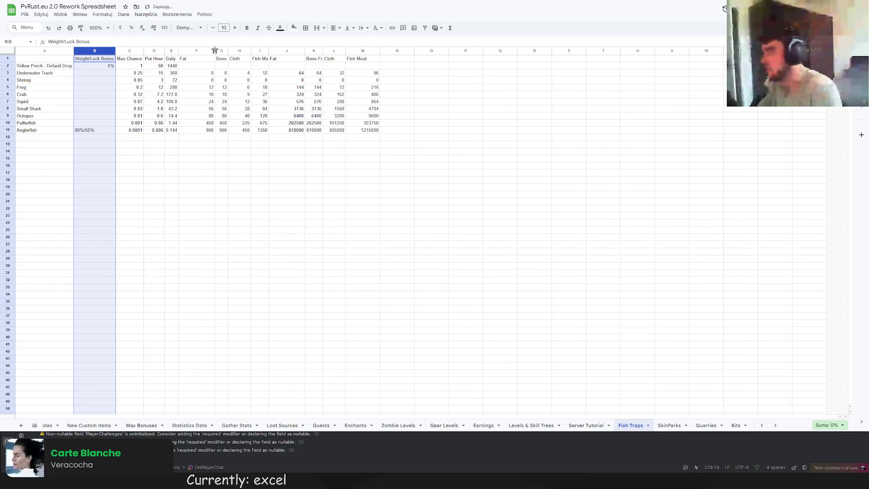
{"action": "double_click", "coordinate": [215, 51]}
{"action": "double_click", "coordinate": [202, 50]}
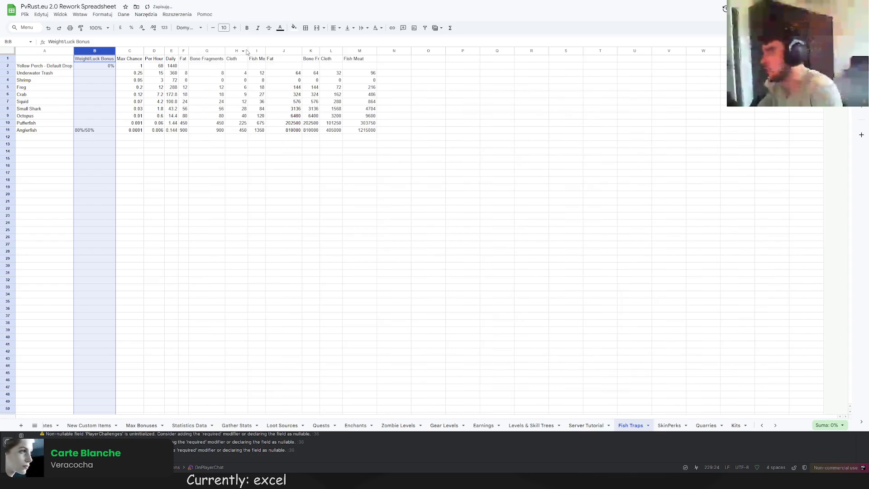
{"action": "double_click", "coordinate": [247, 51]}
{"action": "double_click", "coordinate": [255, 51]}
{"action": "double_click", "coordinate": [298, 50]}
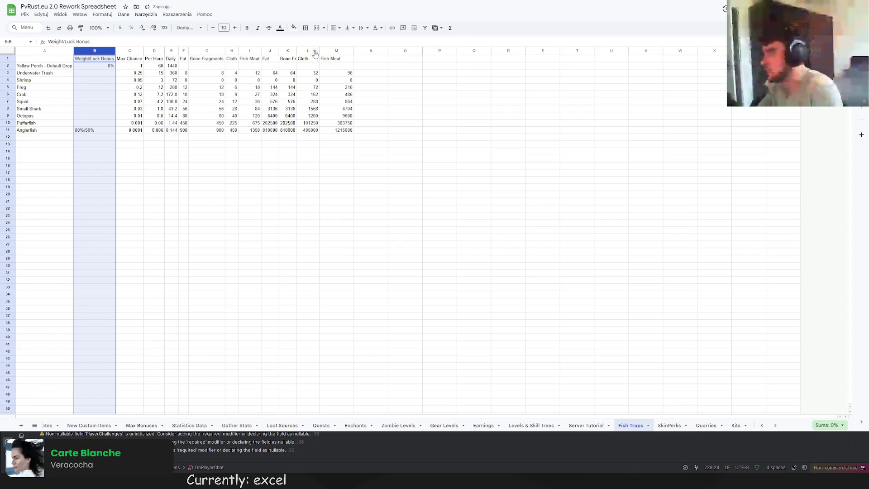
{"action": "double_click", "coordinate": [296, 50]}
{"action": "double_click", "coordinate": [333, 50]}
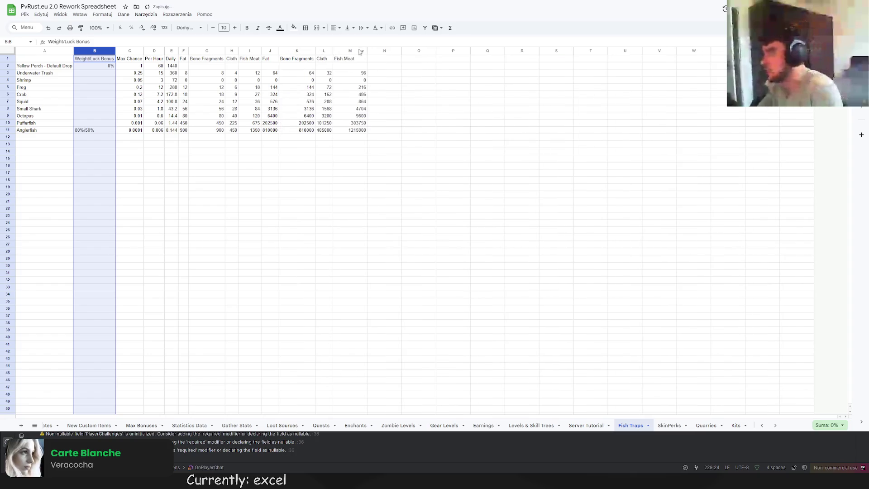
{"action": "double_click", "coordinate": [367, 51]}
{"action": "left_click", "coordinate": [408, 87]}
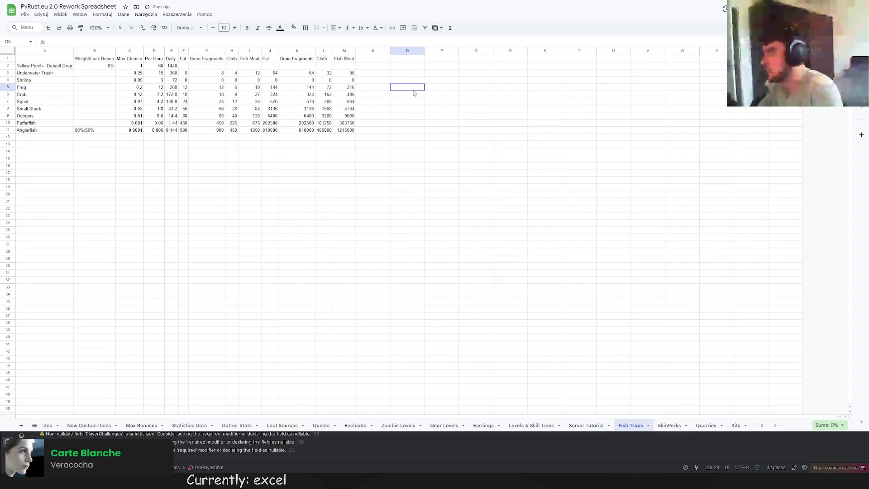
Step: Enter 0%/0% as the bonus for Yellow Perch in B2 and copy it to Underwater Trash in B3
{"action": "left_click", "coordinate": [96, 75]}
{"action": "left_click", "coordinate": [100, 68]}
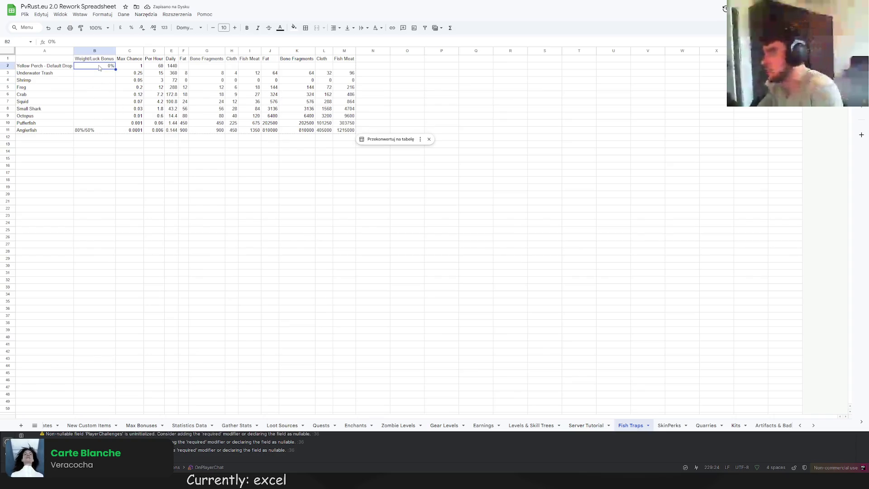
{"action": "type", "text": "0%/0%"}
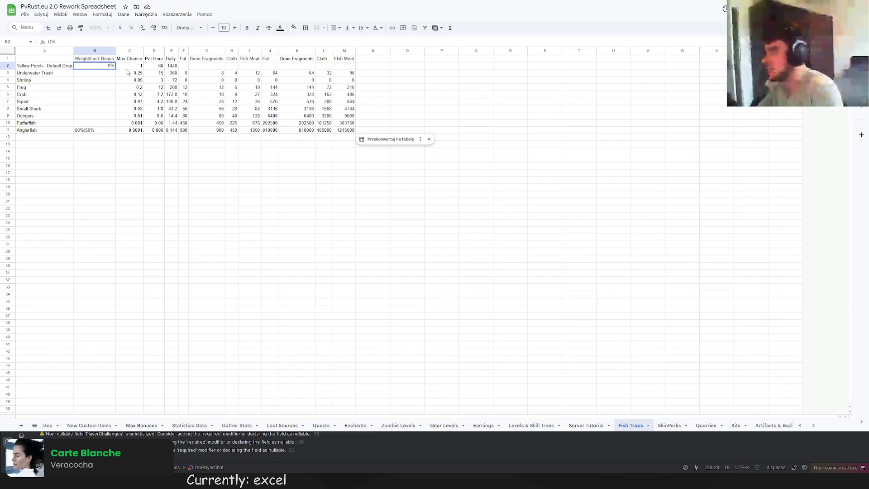
{"action": "key", "text": "Return"}
{"action": "left_click", "coordinate": [97, 67]}
{"action": "key", "text": "ctrl+c"}
{"action": "left_click", "coordinate": [97, 73]}
{"action": "key", "text": "ctrl+v"}
{"action": "key", "text": "Down"}
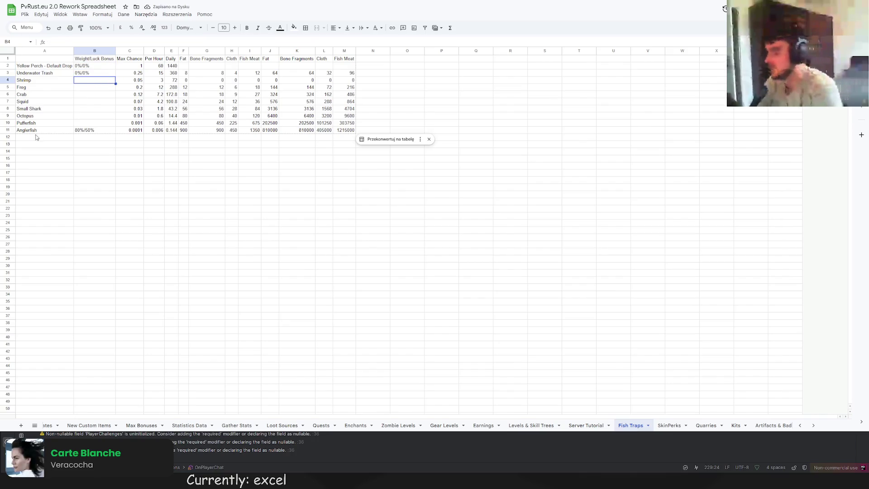
{"action": "left_click", "coordinate": [81, 75]}
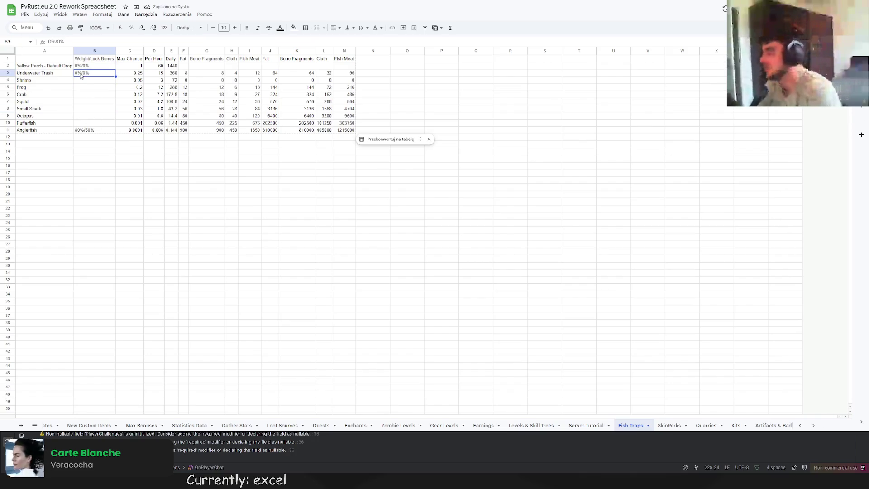
Step: Enter bonuses 70%/45% Pufferfish, 60%/40% Octopus, 50%/30% Small Shark, 40%/20% Squid
{"action": "double_click", "coordinate": [86, 123]}
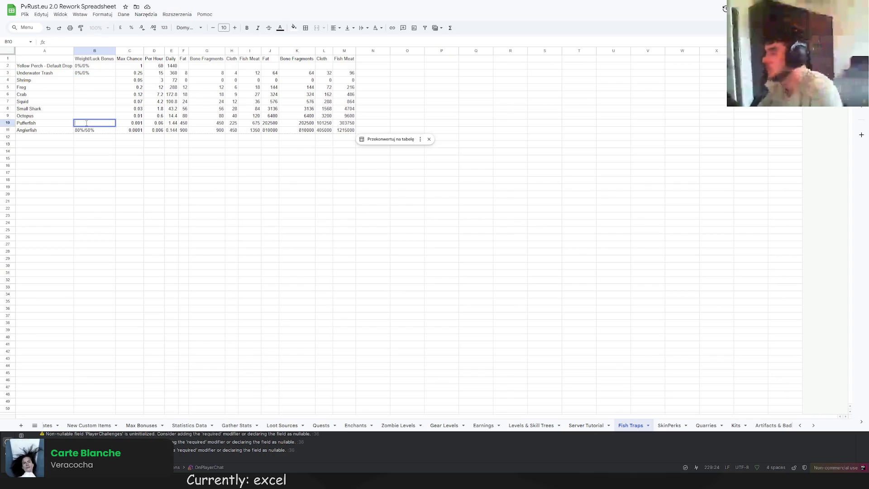
{"action": "type", "text": "70%/45"}
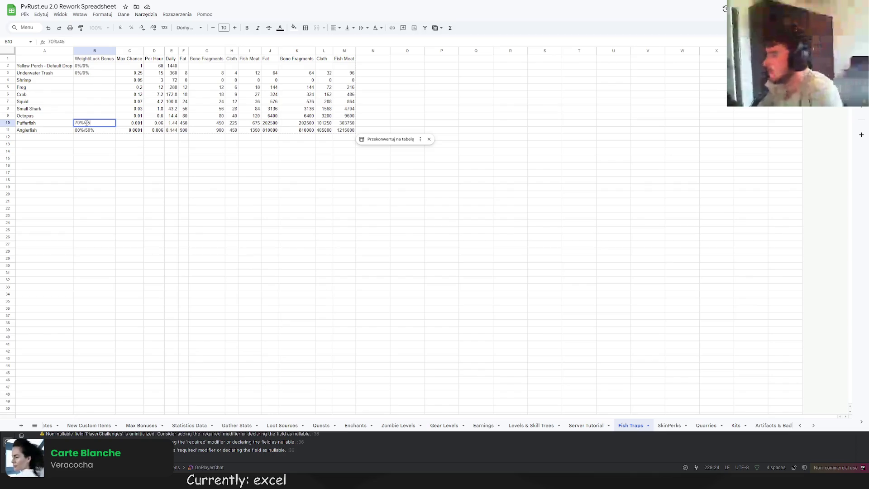
{"action": "type", "text": "%"}
{"action": "key", "text": "Return"}
{"action": "key", "text": "Up"}
{"action": "key", "text": "Up"}
{"action": "type", "text": "60%/40"}
{"action": "key", "text": "Return"}
{"action": "key", "text": "Up"}
{"action": "key", "text": "Up"}
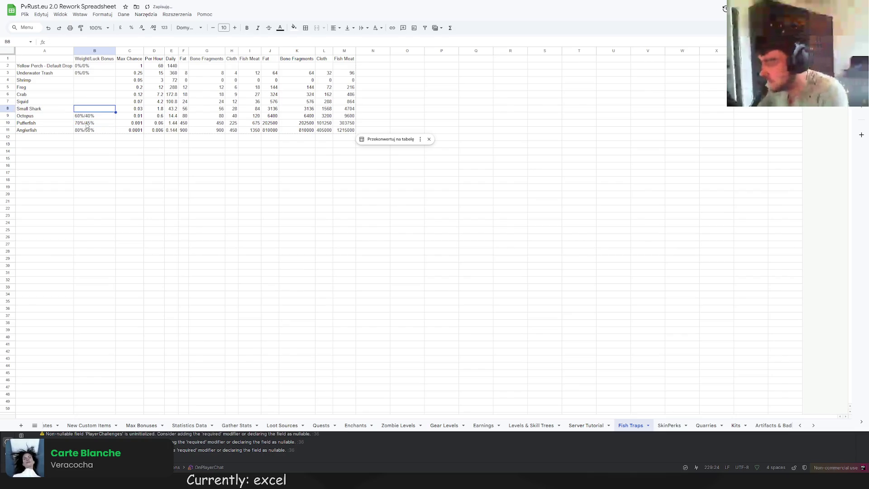
{"action": "type", "text": "50%/30"}
{"action": "key", "text": "Up"}
{"action": "type", "text": "40%/20%"}
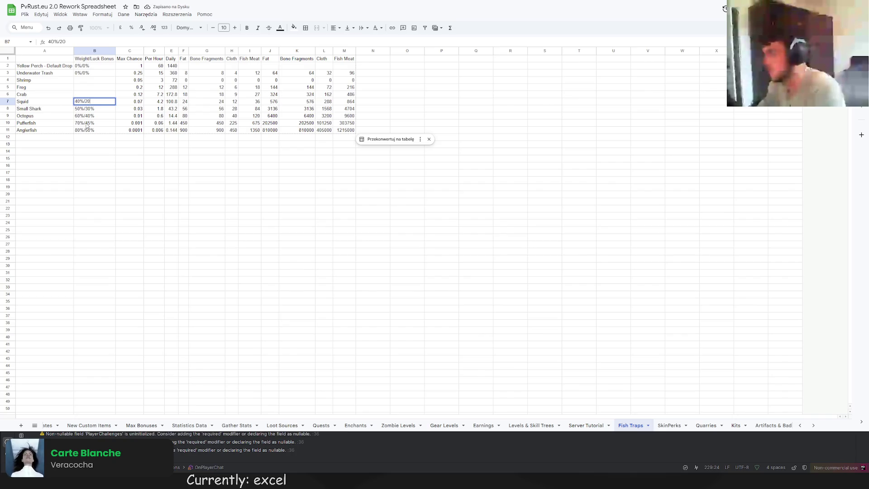
{"action": "key", "text": "Return"}
Step: Enter bonuses 30%/15% for Crab, 20%/10% for Frog and 10%/5% for Shrimp
{"action": "key", "text": "Up"}
{"action": "key", "text": "Up"}
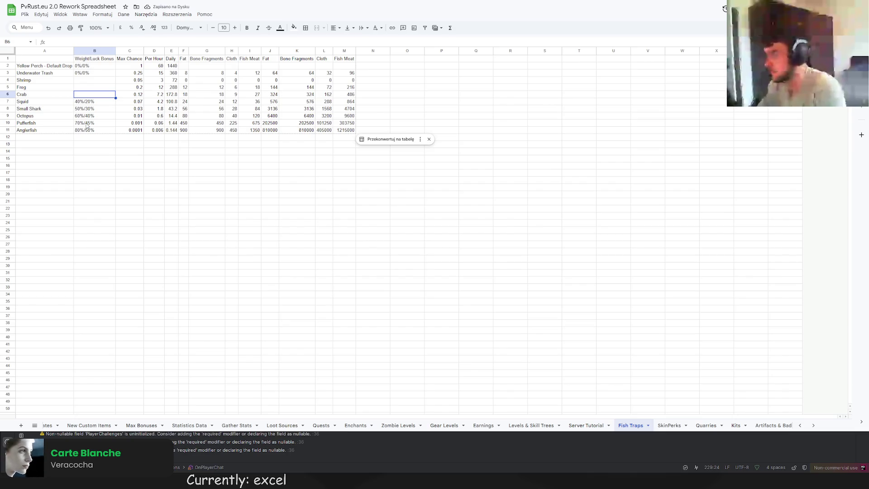
{"action": "type", "text": "30%/1"}
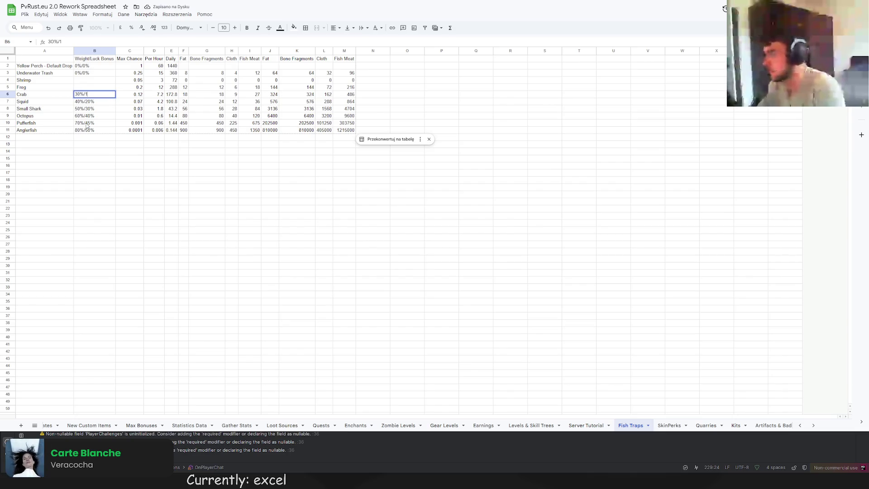
{"action": "key", "text": "Return"}
{"action": "key", "text": "Up"}
{"action": "key", "text": "Up"}
{"action": "type", "text": "20%/"}
{"action": "type", "text": "10%"}
{"action": "key", "text": "Return"}
{"action": "key", "text": "Up"}
{"action": "key", "text": "Up"}
{"action": "type", "text": "10"}
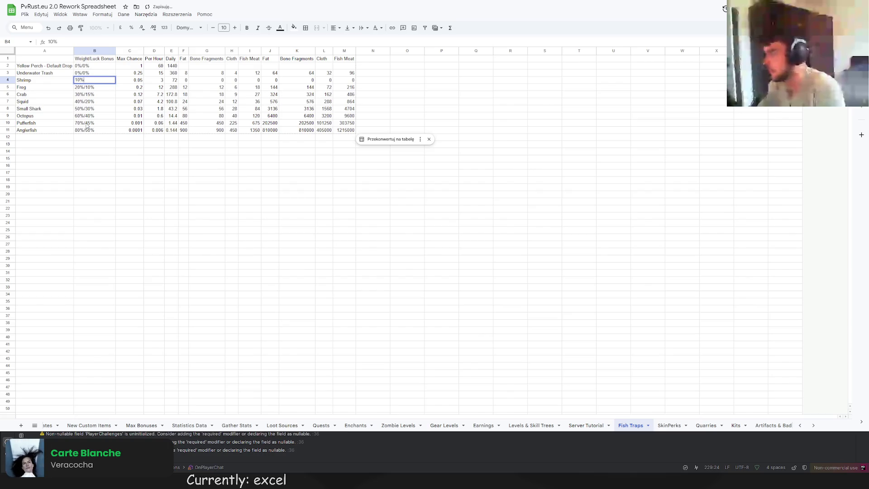
{"action": "type", "text": "%"}
{"action": "key", "text": "Return"}
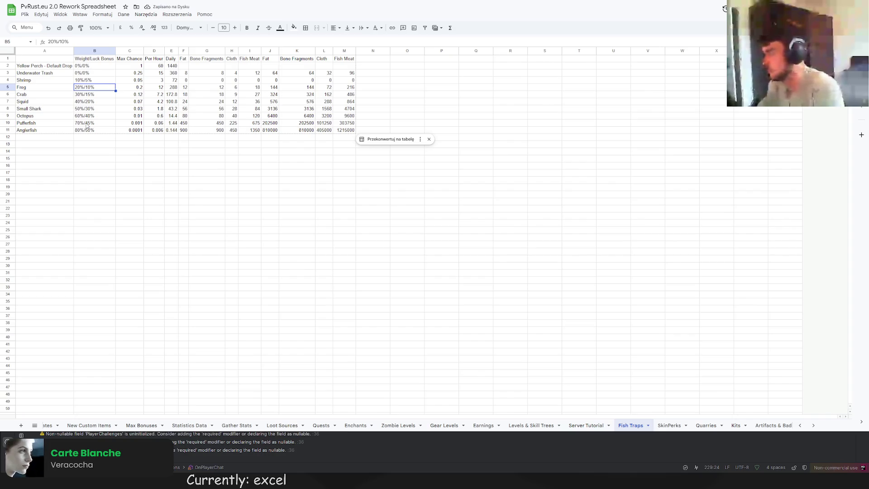
Step: Bold the header row A1:M1 and make the fish names A2:A11 italic and right-aligned
{"action": "left_click_drag", "start_coordinate": [45, 58], "coordinate": [344, 58]}
{"action": "left_click", "coordinate": [247, 28]}
{"action": "left_click_drag", "start_coordinate": [45, 66], "coordinate": [46, 130]}
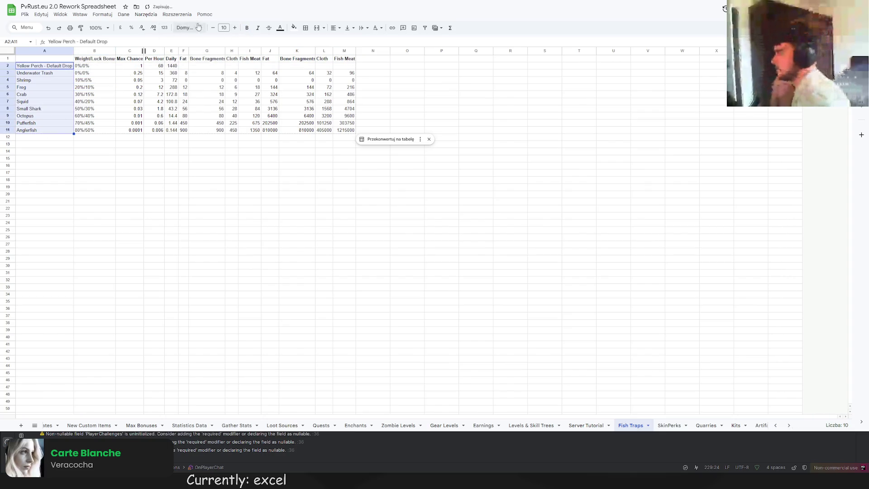
{"action": "left_click", "coordinate": [257, 27]}
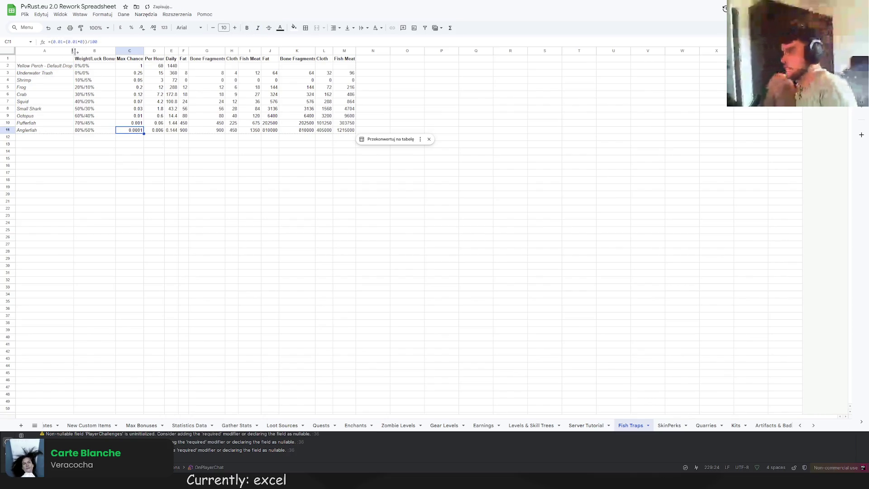
{"action": "left_click_drag", "start_coordinate": [67, 66], "coordinate": [68, 130]}
{"action": "left_click", "coordinate": [334, 28]}
{"action": "left_click", "coordinate": [346, 41]}
{"action": "left_click", "coordinate": [336, 28]}
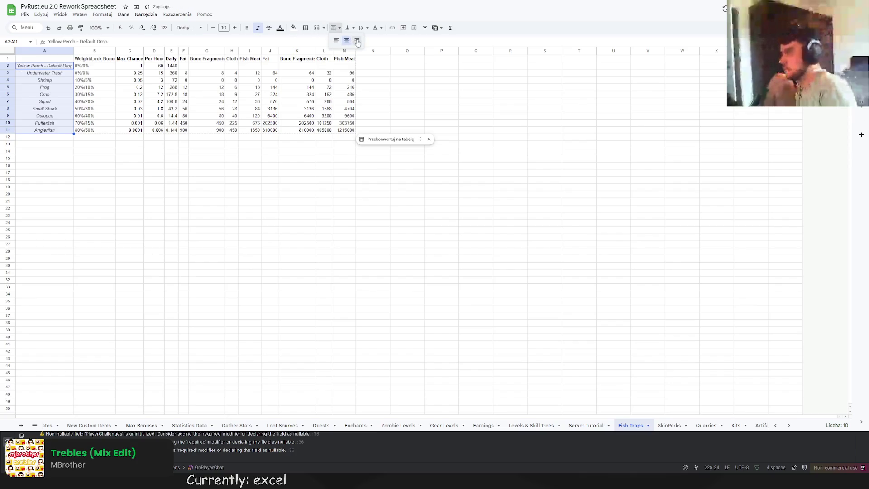
{"action": "left_click", "coordinate": [357, 41]}
Step: Centre the headers B1:M1, then select the duplicate columns J1:M11
{"action": "left_click_drag", "start_coordinate": [94, 58], "coordinate": [344, 62]}
{"action": "left_click", "coordinate": [336, 28]}
{"action": "left_click", "coordinate": [346, 41]}
{"action": "left_click", "coordinate": [405, 89]}
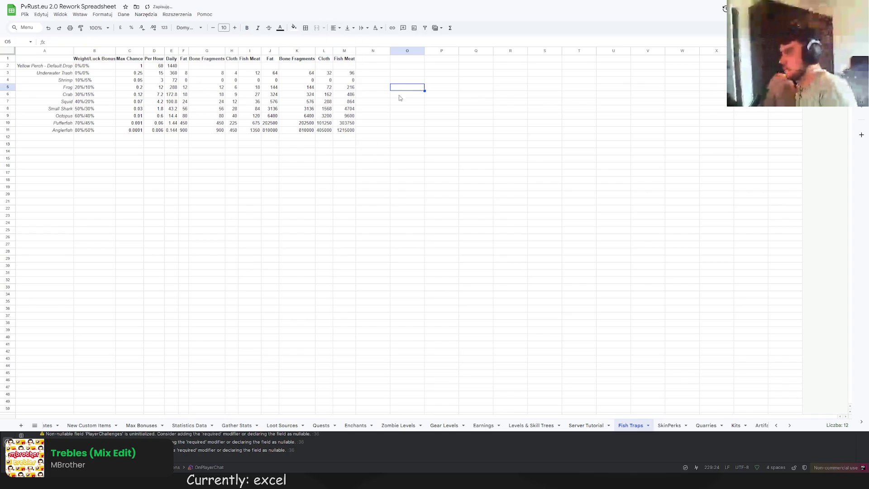
{"action": "left_click", "coordinate": [189, 51]}
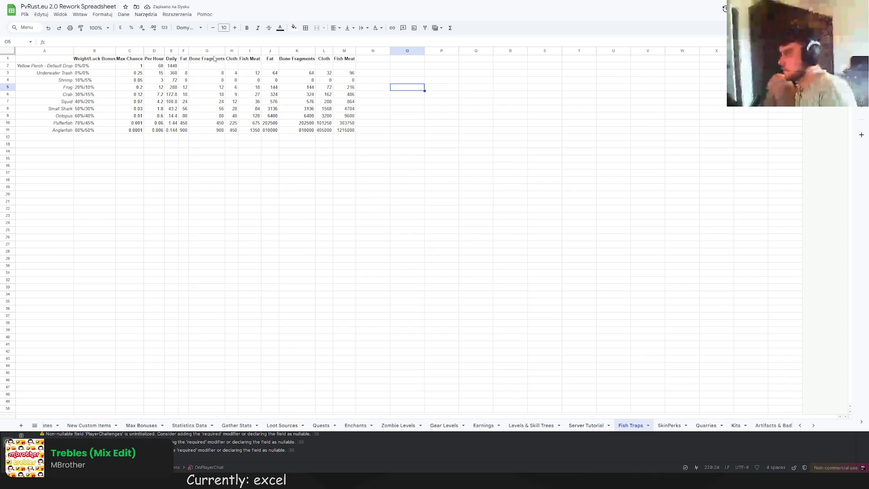
{"action": "left_click", "coordinate": [247, 61]}
{"action": "left_click_drag", "start_coordinate": [274, 61], "coordinate": [346, 133]}
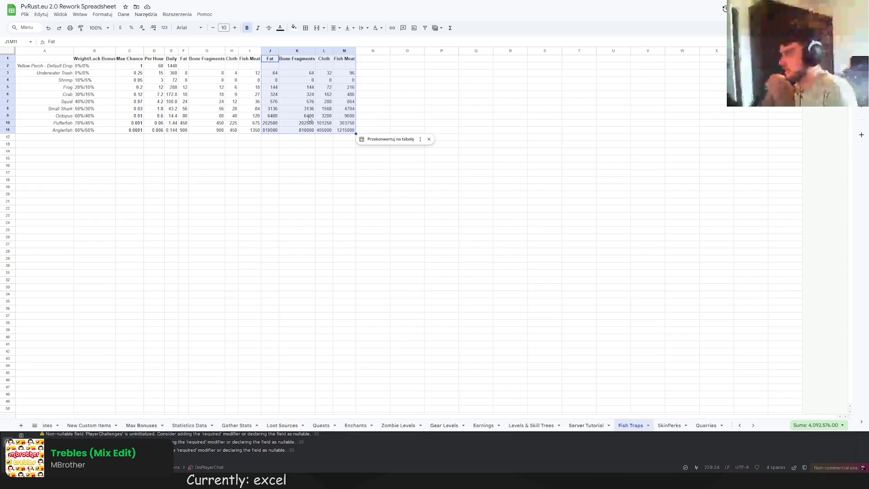
Step: Clear the duplicate columns J–M, check the V2 workbook's J20 Fat formula, then select J1
{"action": "key", "text": "Delete"}
{"action": "left_click", "coordinate": [327, 160]}
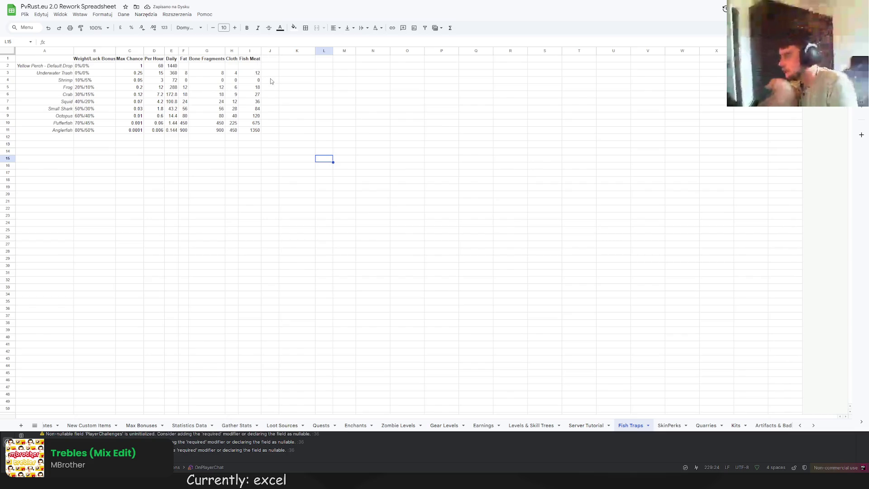
{"action": "key", "text": "ctrl+Tab"}
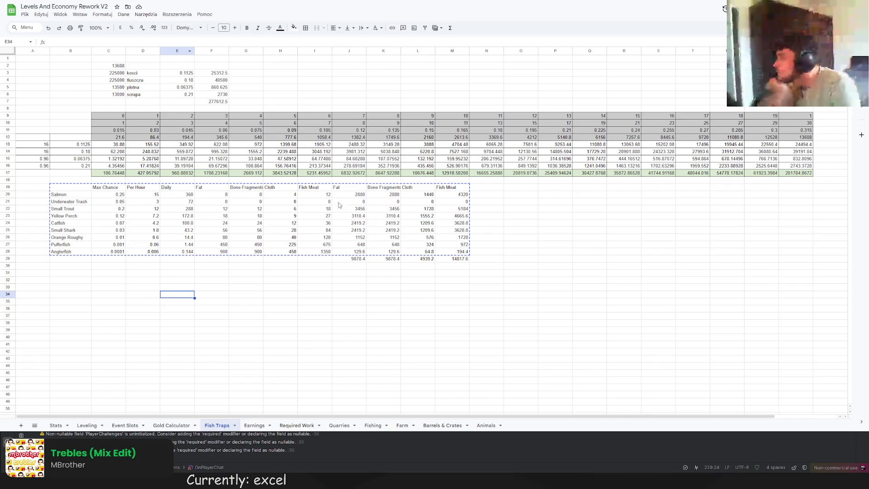
{"action": "left_click", "coordinate": [358, 195]}
{"action": "key", "text": "F2"}
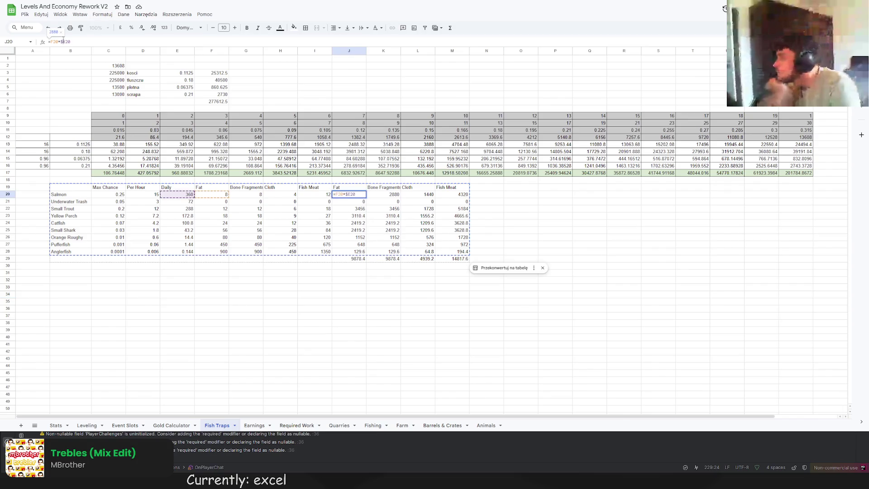
{"action": "key", "text": "ctrl+shift+Tab"}
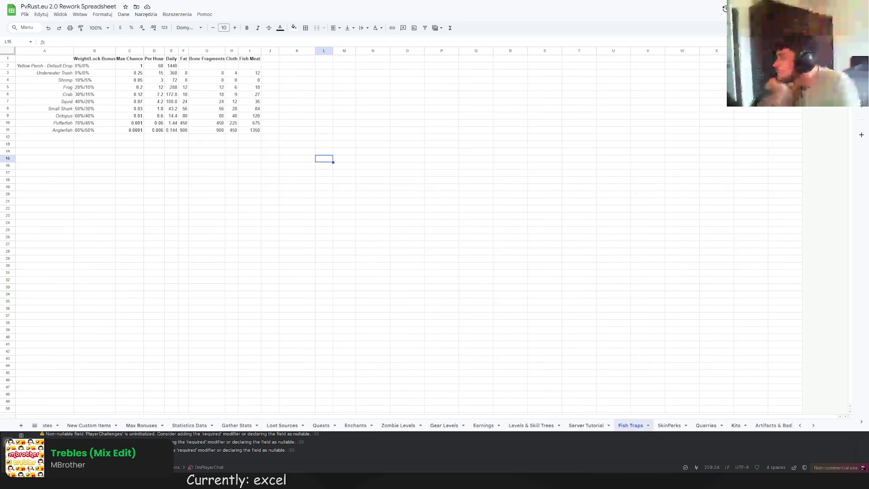
{"action": "left_click", "coordinate": [275, 59]}
Step: Append '(Daily)' to the Fat, Bone Fragments, Cloth and Fish Meat headers in J1–M1
{"action": "type", "text": "(Daily)"}
{"action": "key", "text": "Return"}
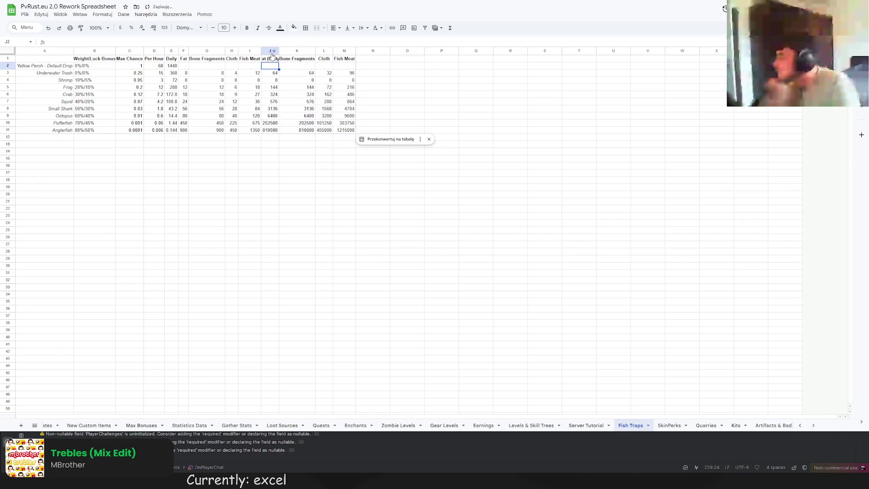
{"action": "double_click", "coordinate": [310, 58]}
{"action": "type", "text": "(Daily)"}
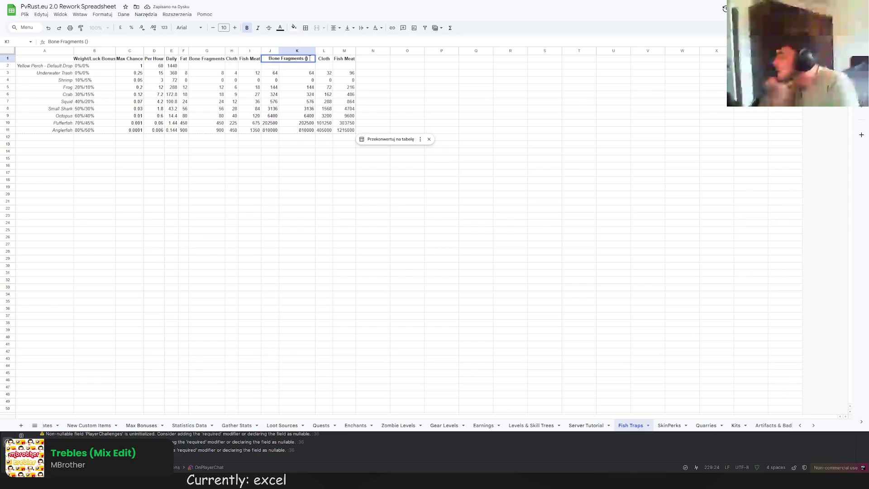
{"action": "key", "text": "Return"}
{"action": "double_click", "coordinate": [329, 59]}
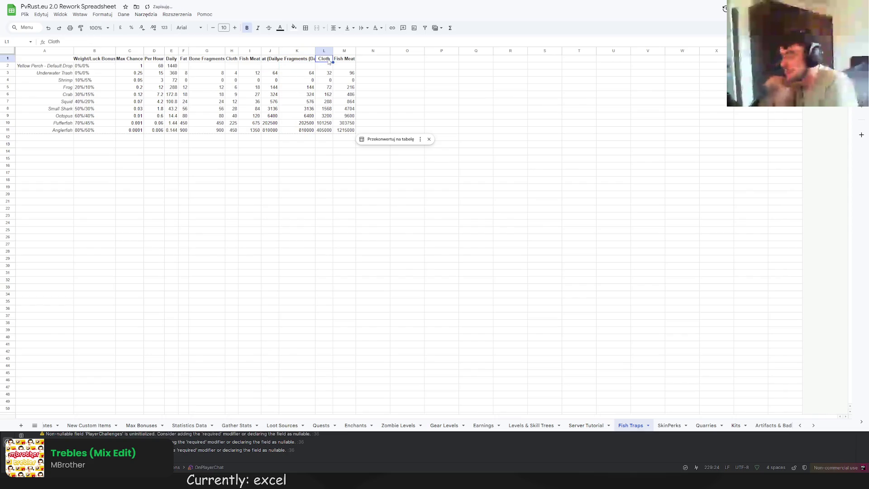
{"action": "type", "text": "(Dail"}
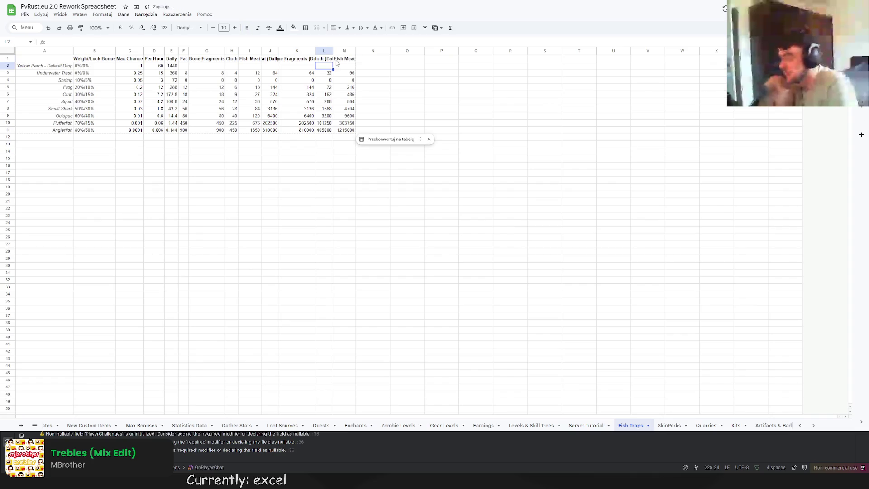
{"action": "type", "text": "y"}
{"action": "key", "text": "Return"}
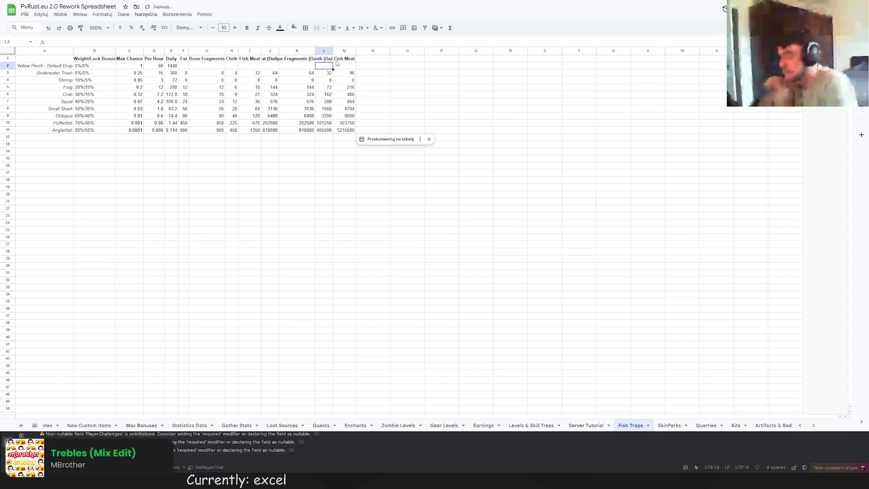
{"action": "double_click", "coordinate": [339, 58]}
{"action": "type", "text": "(Daily)"}
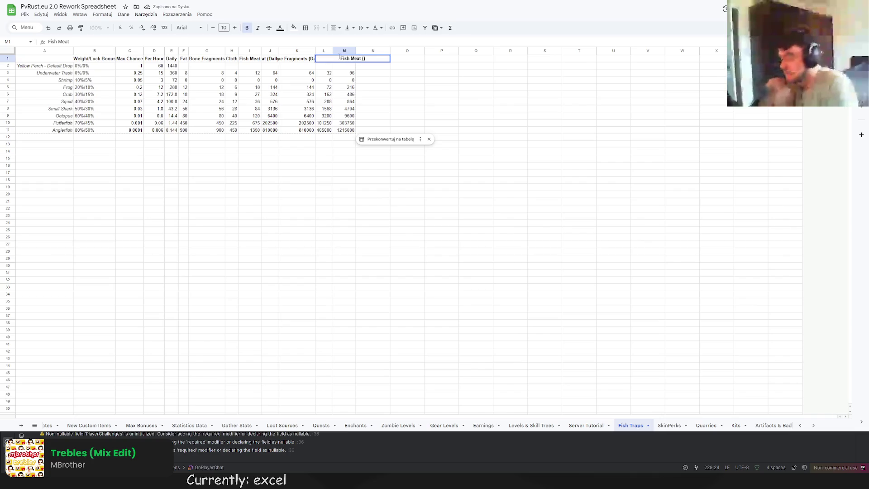
{"action": "key", "text": "Return"}
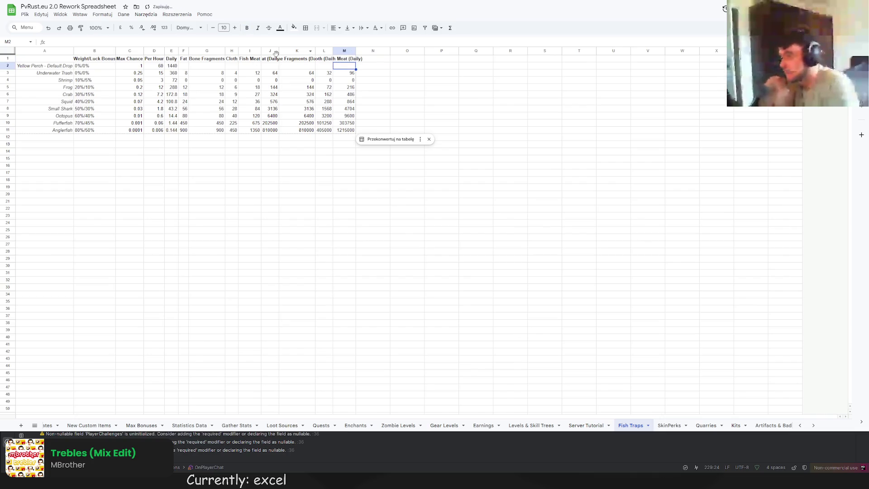
Step: Auto-fit columns J through M to their (Daily) headers
{"action": "double_click", "coordinate": [278, 50]}
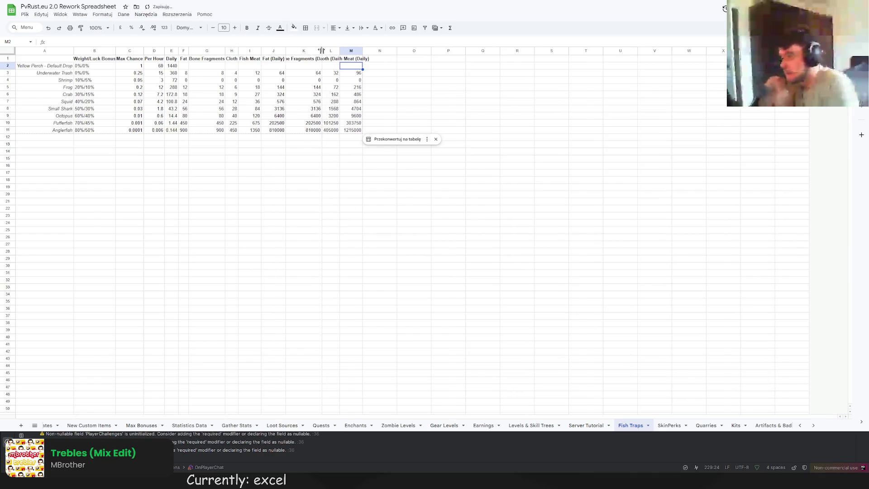
{"action": "double_click", "coordinate": [322, 50]}
{"action": "double_click", "coordinate": [357, 50]}
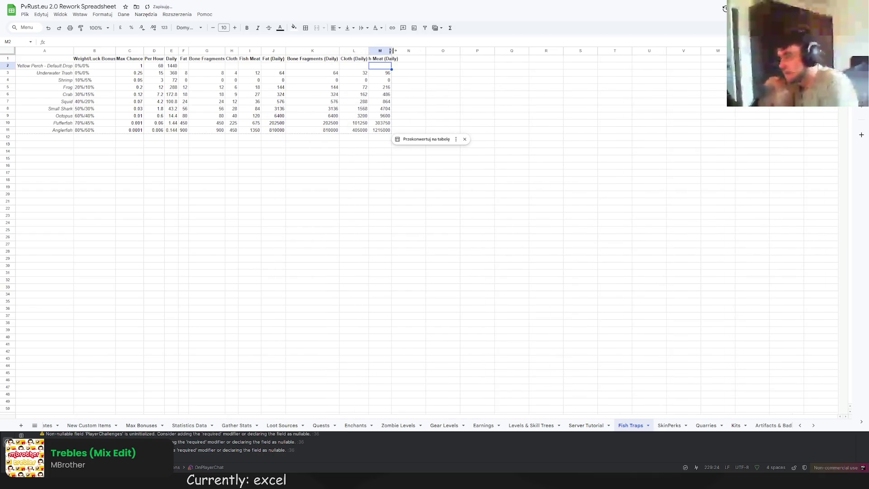
{"action": "double_click", "coordinate": [392, 50]}
{"action": "left_click", "coordinate": [458, 109]}
Step: Centre-align the numeric values in C2:M11
{"action": "left_click_drag", "start_coordinate": [132, 66], "coordinate": [394, 130]}
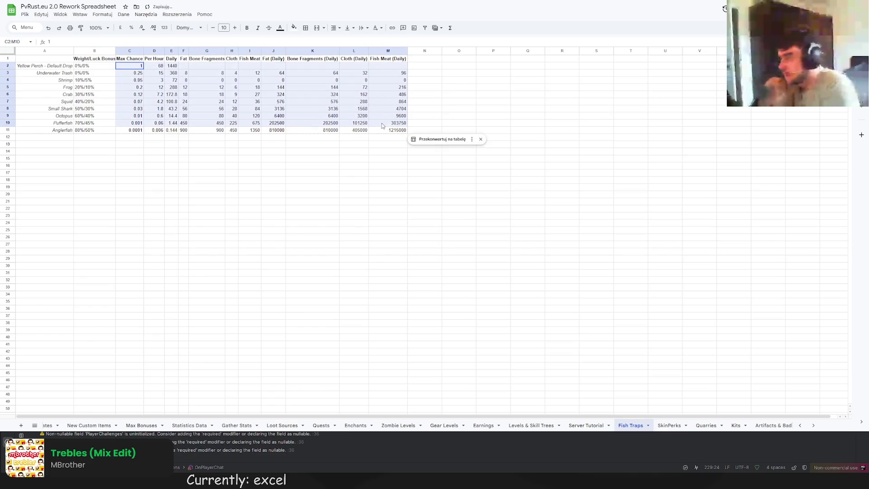
{"action": "left_click", "coordinate": [335, 27]}
{"action": "left_click", "coordinate": [349, 41]}
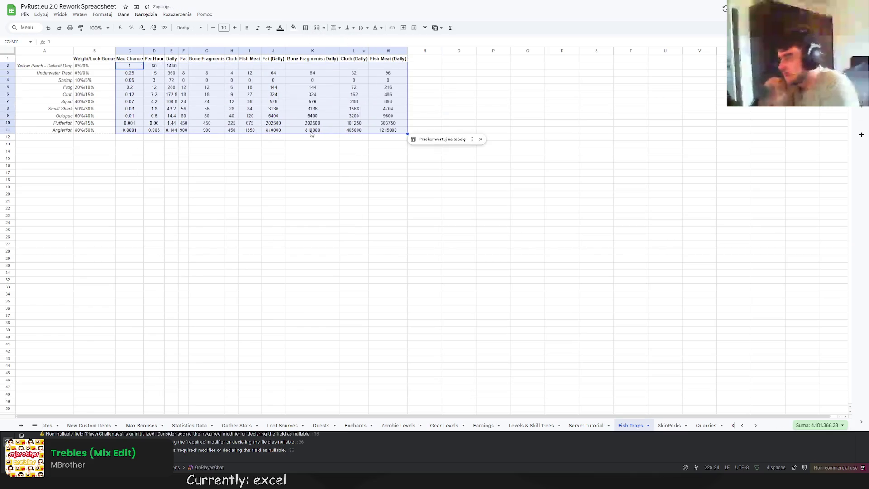
{"action": "left_click", "coordinate": [312, 131]}
{"action": "left_click", "coordinate": [215, 181]}
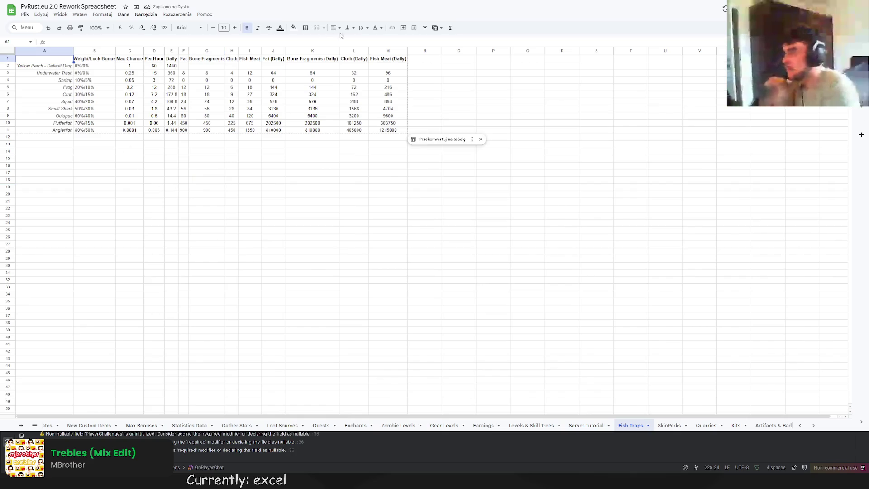
Step: Give the header row A1:M1 and the fish names A2:A11 a light grey fill
{"action": "left_click_drag", "start_coordinate": [58, 61], "coordinate": [374, 62]}
{"action": "left_click", "coordinate": [293, 28]}
{"action": "left_click", "coordinate": [331, 52]}
{"action": "left_click", "coordinate": [154, 94]}
{"action": "left_click_drag", "start_coordinate": [54, 67], "coordinate": [54, 129]}
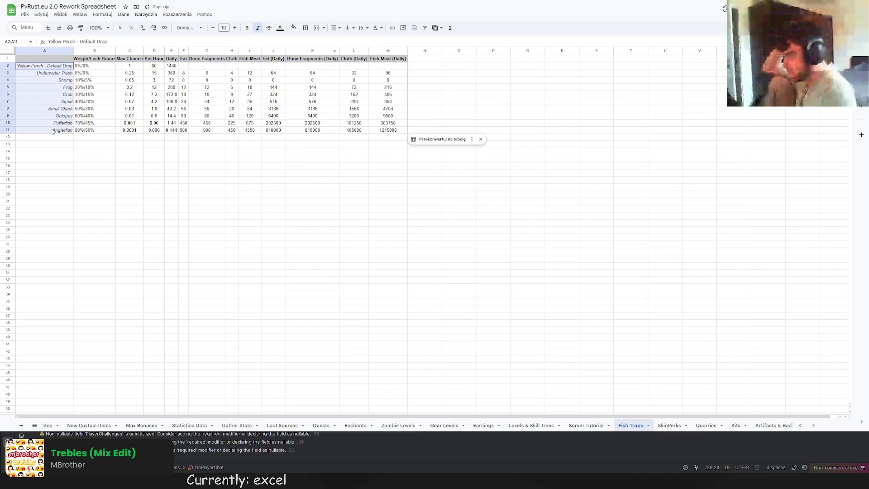
{"action": "left_click", "coordinate": [294, 27]}
{"action": "left_click", "coordinate": [311, 83]}
{"action": "left_click", "coordinate": [206, 152]}
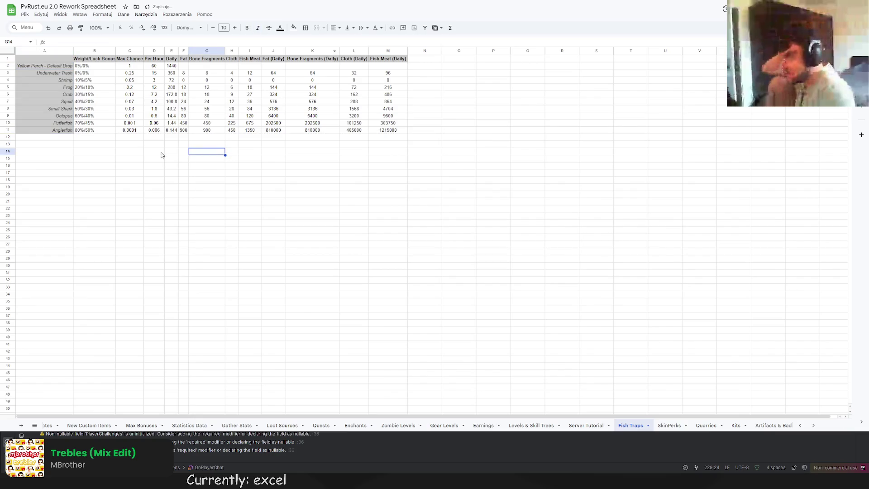
Step: Centre the Weight/Luck Bonus values in B2:B11
{"action": "left_click_drag", "start_coordinate": [91, 68], "coordinate": [92, 130]}
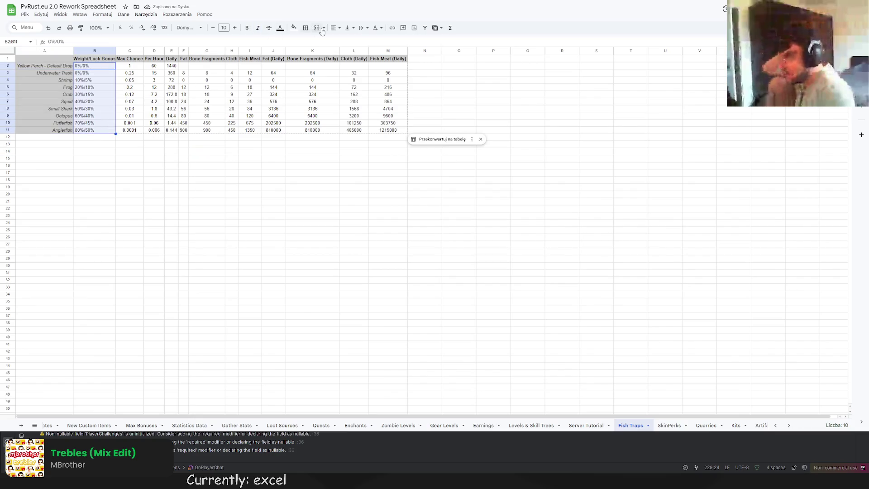
{"action": "left_click", "coordinate": [335, 28]}
{"action": "left_click", "coordinate": [346, 42]}
{"action": "left_click", "coordinate": [231, 180]}
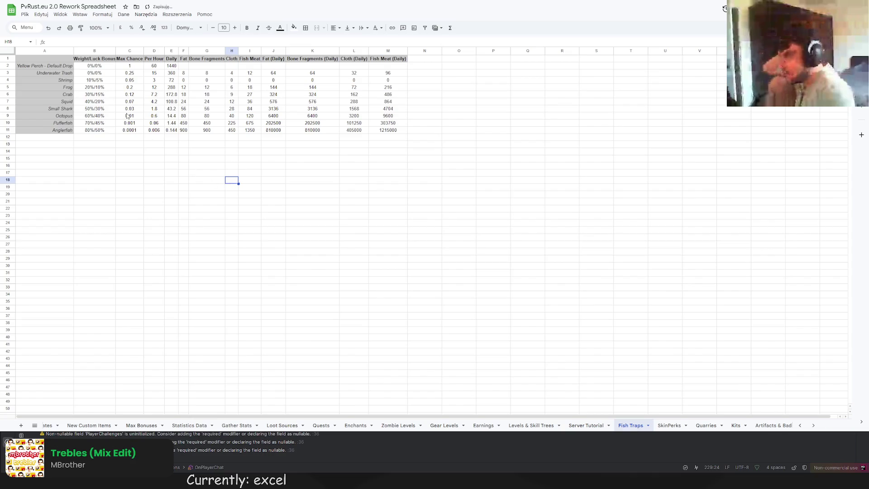
Step: Auto-fit columns B through M to their headers
{"action": "double_click", "coordinate": [114, 50]}
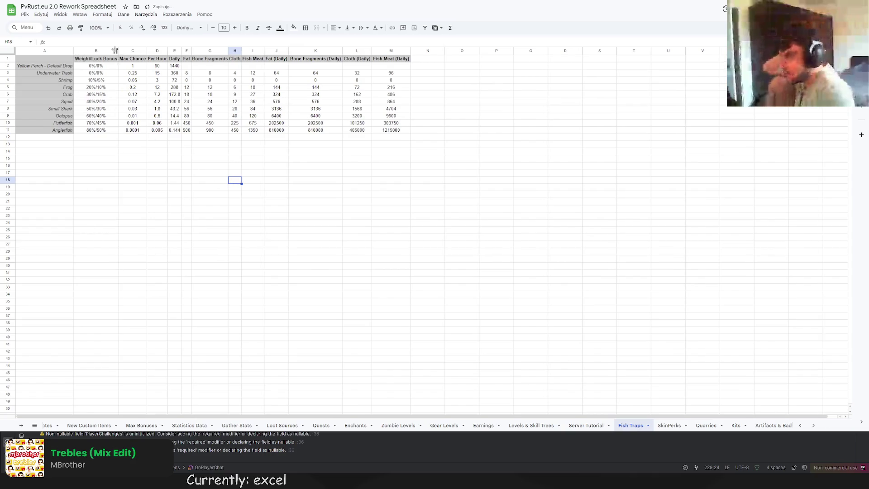
{"action": "double_click", "coordinate": [146, 50]}
{"action": "double_click", "coordinate": [169, 50]}
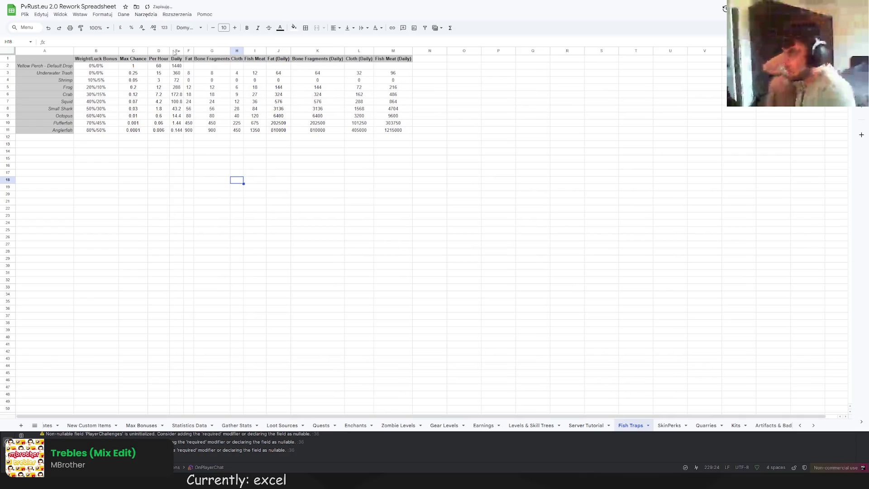
{"action": "double_click", "coordinate": [182, 51]}
{"action": "double_click", "coordinate": [194, 50]}
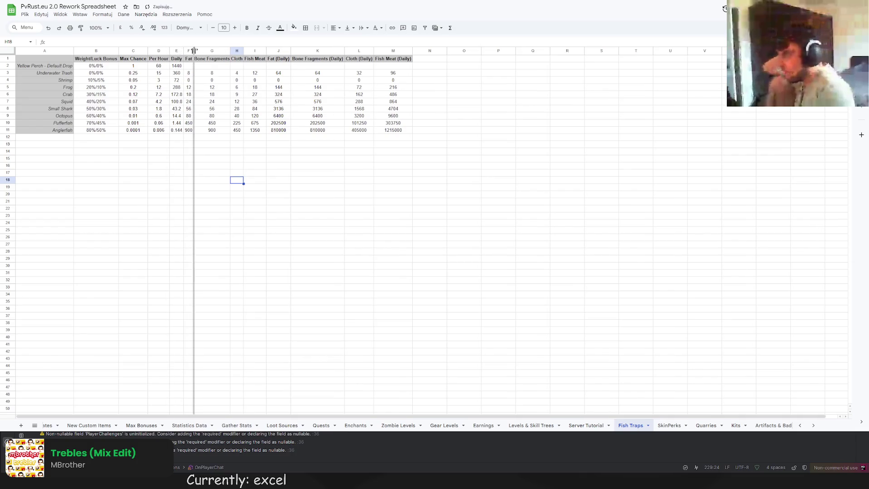
{"action": "double_click", "coordinate": [230, 50]}
{"action": "double_click", "coordinate": [245, 51]}
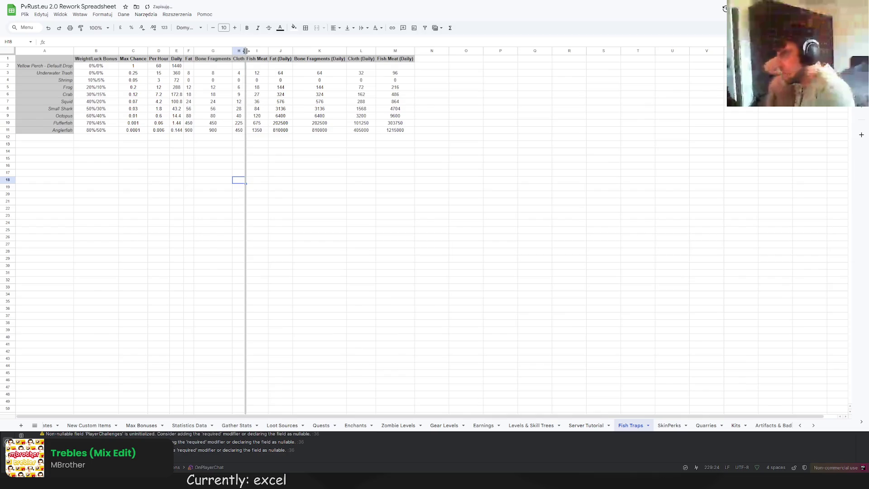
{"action": "double_click", "coordinate": [270, 50]}
{"action": "double_click", "coordinate": [294, 50]}
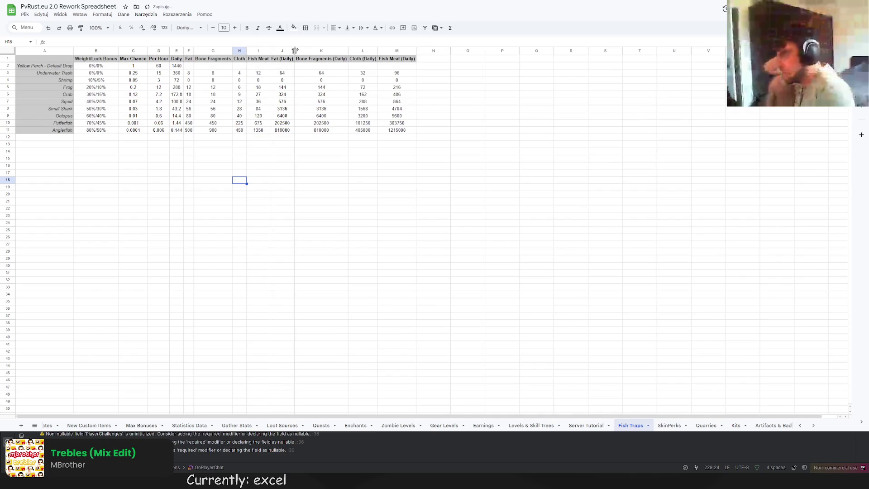
{"action": "double_click", "coordinate": [348, 50]}
{"action": "double_click", "coordinate": [378, 51]}
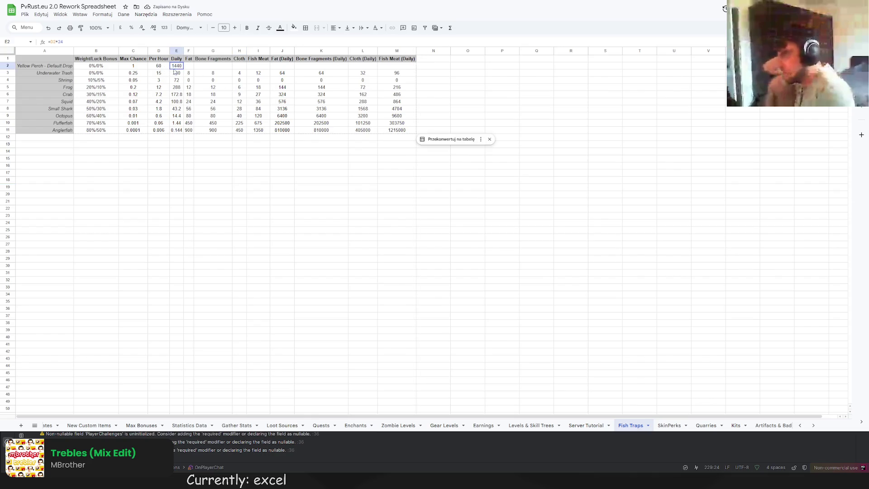
Step: Fill the yield cells F2:I11 and the Daily cells J2:M11 light green
{"action": "left_click_drag", "start_coordinate": [175, 66], "coordinate": [216, 112]}
{"action": "left_click", "coordinate": [212, 165]}
{"action": "mouse_move", "coordinate": [188, 65]}
{"action": "left_mouse_down"}
{"action": "mouse_move", "coordinate": [279, 131]}
{"action": "mouse_move", "coordinate": [266, 130]}
{"action": "left_mouse_up"}
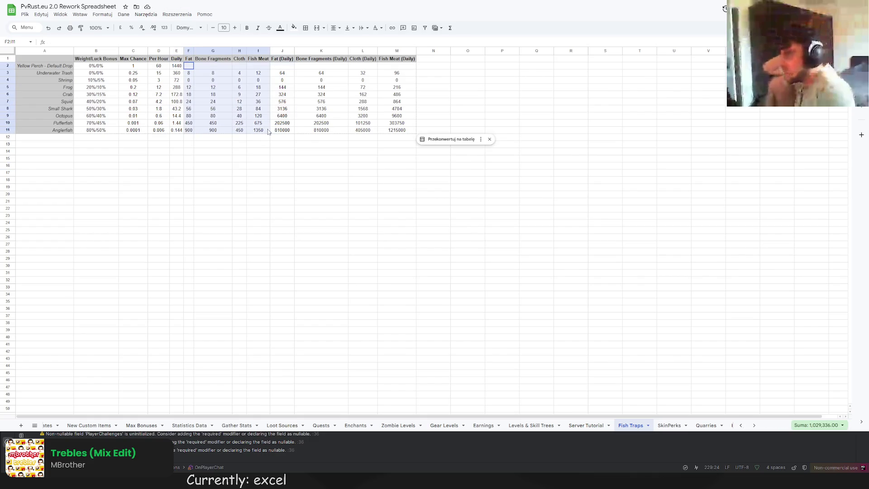
{"action": "left_click", "coordinate": [295, 28]}
{"action": "left_click", "coordinate": [326, 66]}
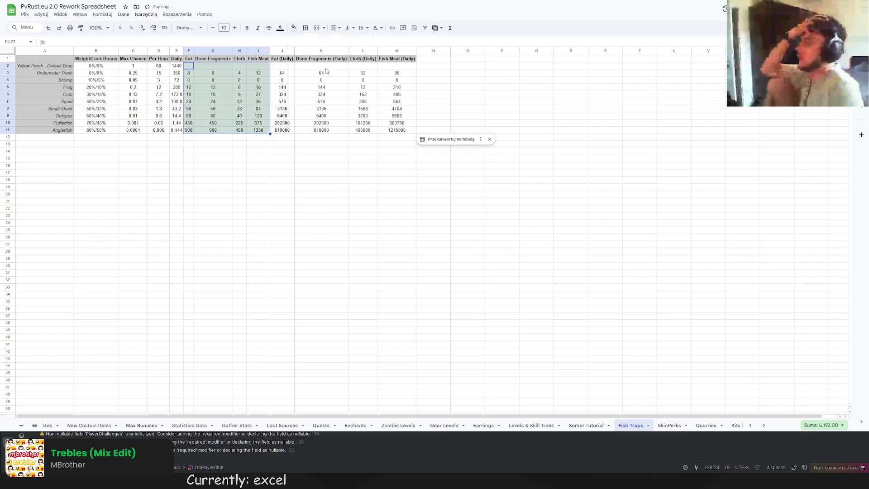
{"action": "left_click_drag", "start_coordinate": [292, 68], "coordinate": [397, 130]}
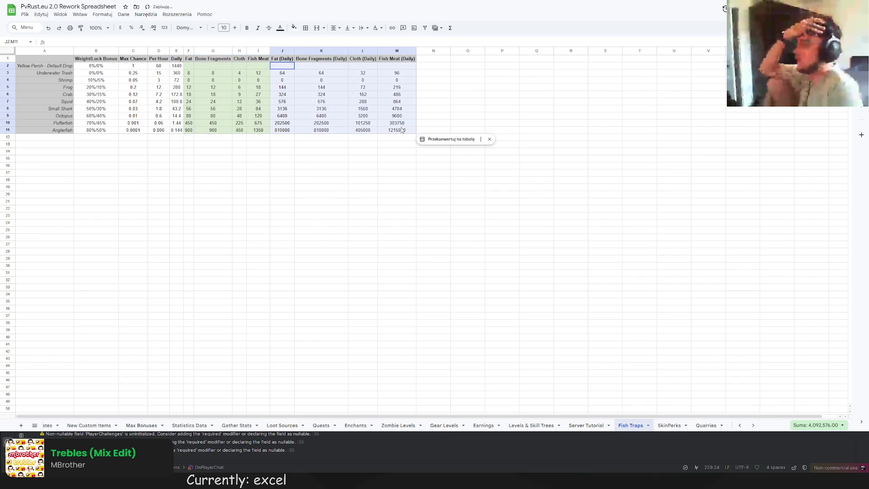
{"action": "left_click", "coordinate": [294, 28]}
{"action": "left_click", "coordinate": [326, 74]}
{"action": "left_click", "coordinate": [258, 94]}
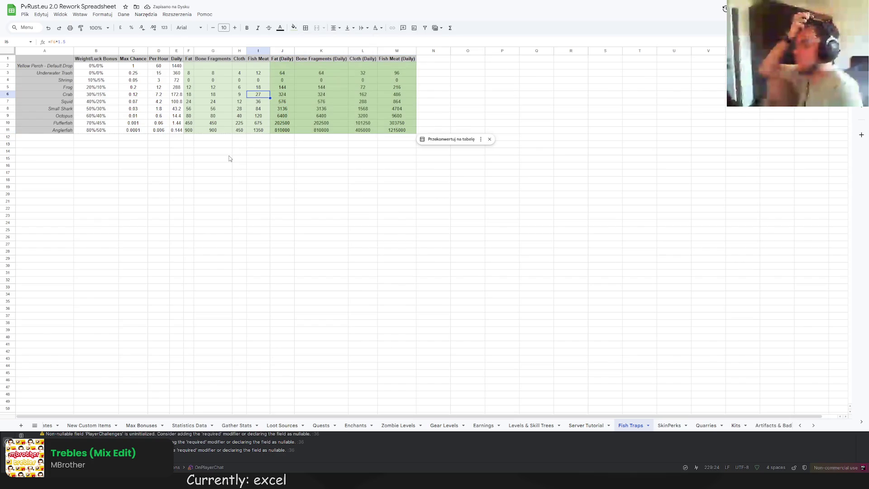
{"action": "left_click", "coordinate": [154, 150]}
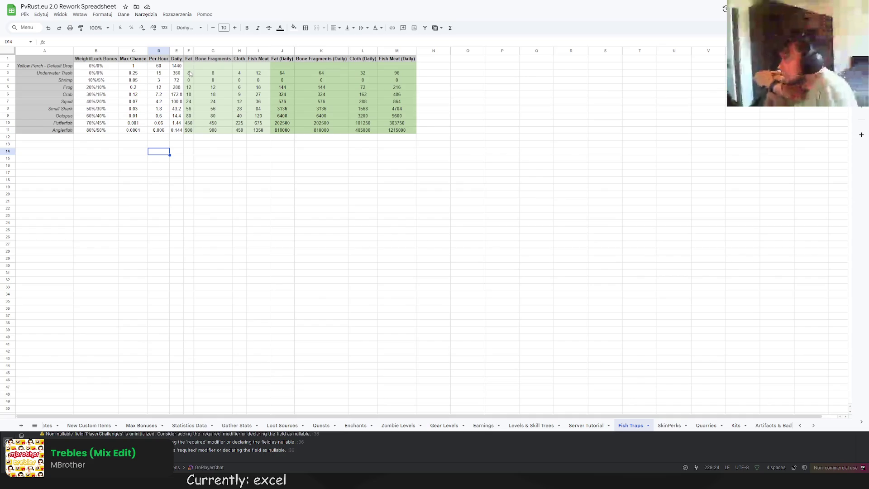
Step: Copy J3's Fat (Daily) formula across to M3 and up into row 2
{"action": "left_click", "coordinate": [289, 76]}
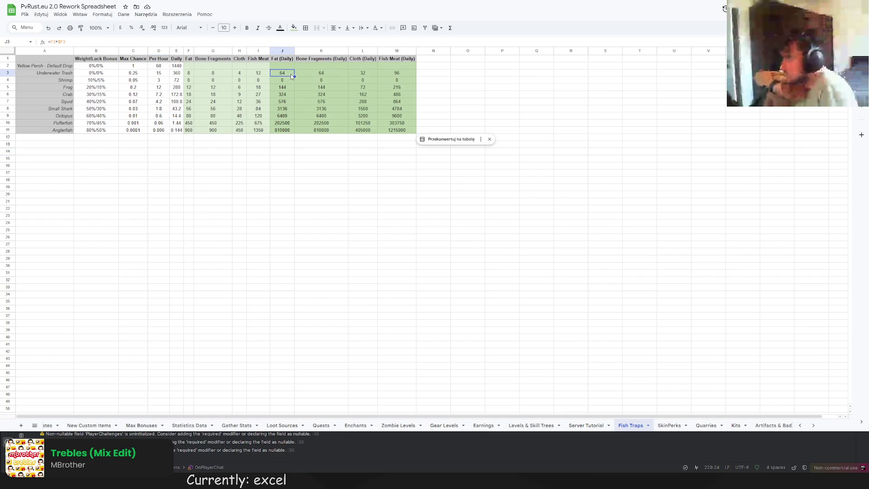
{"action": "left_click", "coordinate": [281, 67]}
{"action": "left_click", "coordinate": [284, 74]}
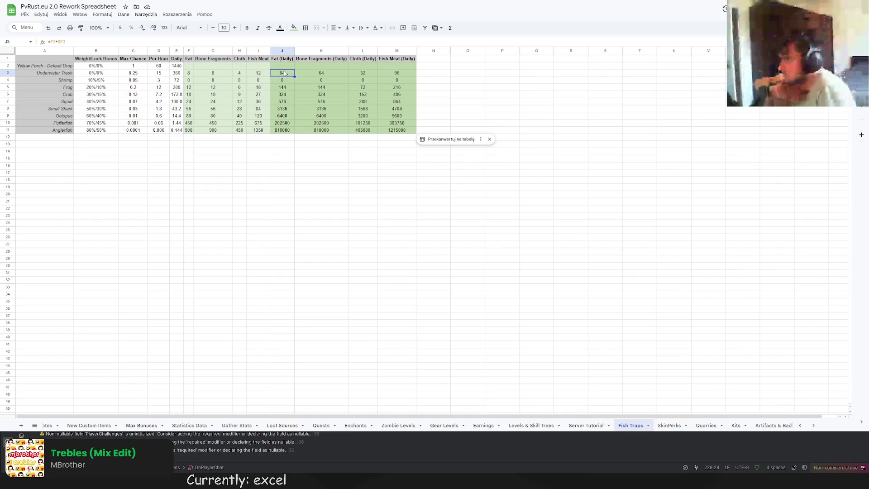
{"action": "left_click_drag", "start_coordinate": [295, 77], "coordinate": [297, 76]}
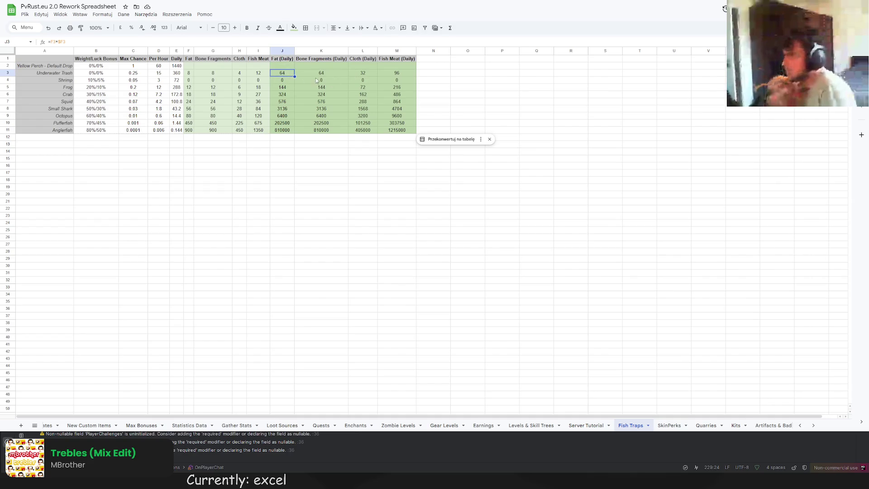
{"action": "left_click", "coordinate": [405, 76], "text": "shift"}
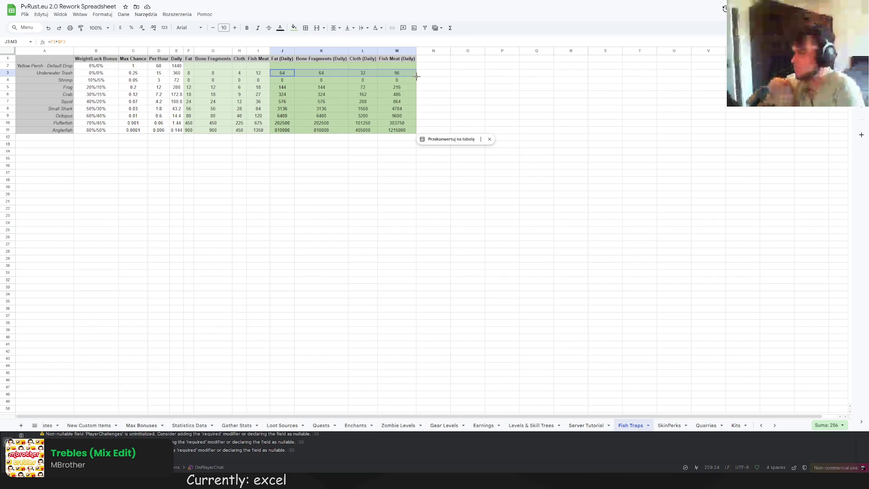
{"action": "left_click_drag", "start_coordinate": [416, 70], "coordinate": [416, 66]}
{"action": "left_click", "coordinate": [397, 79]}
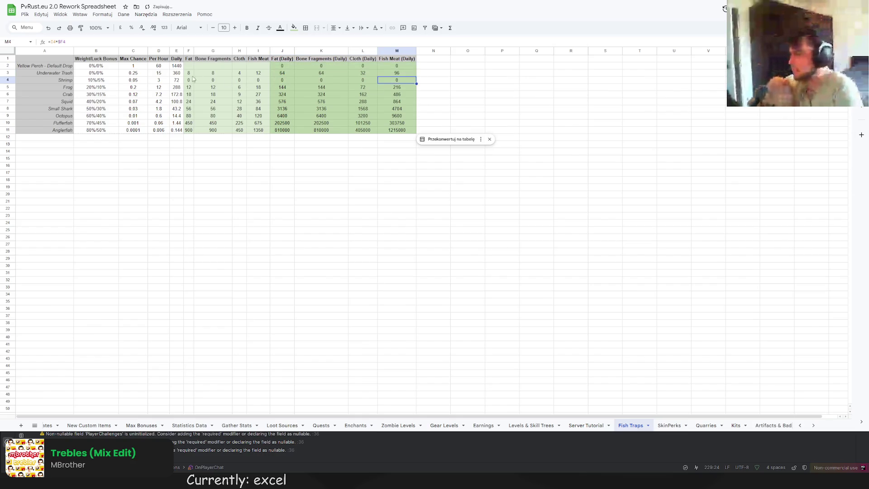
Step: Clear the per-catch amounts in F3:I11
{"action": "left_click_drag", "start_coordinate": [190, 75], "coordinate": [253, 133]}
{"action": "key", "text": "Delete"}
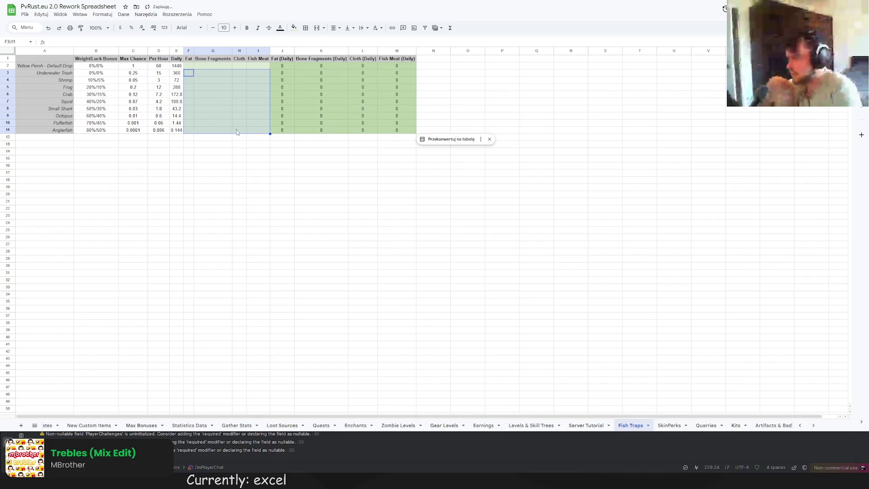
{"action": "left_click", "coordinate": [229, 149]}
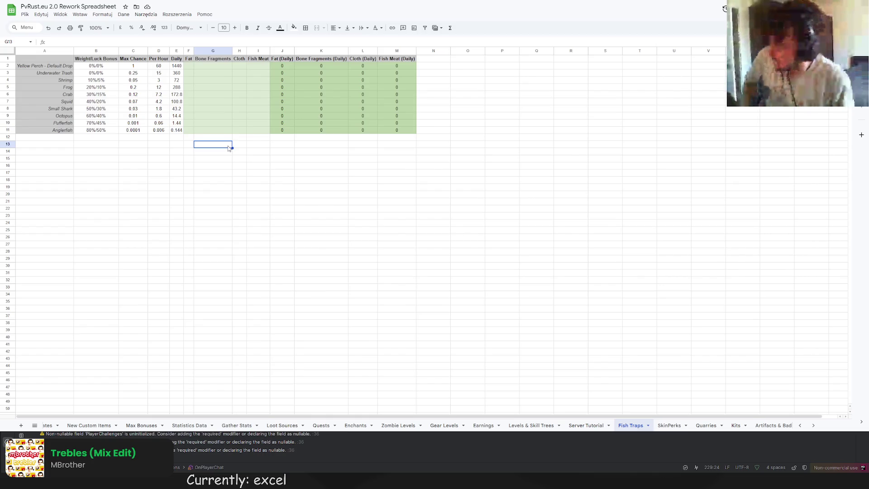
Step: Clear M3 and add the italic note '(Fishing Rod Upgrade Ingredient)' in N3
{"action": "left_click", "coordinate": [433, 75]}
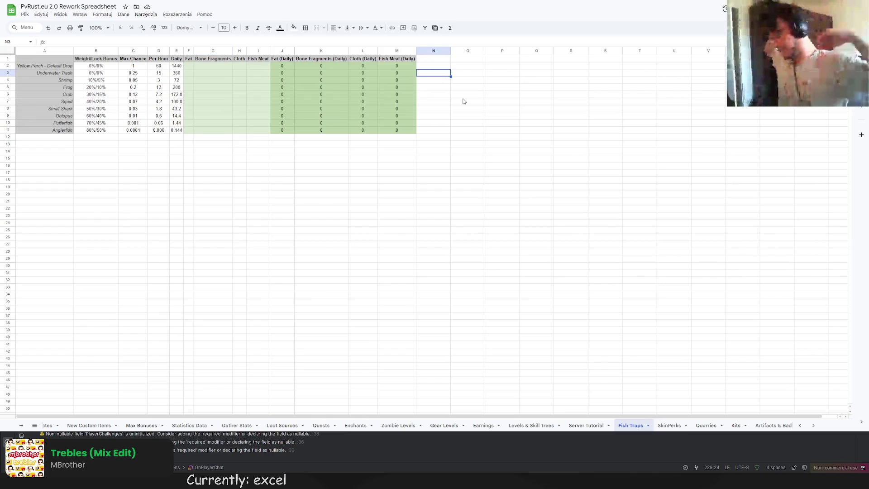
{"action": "key", "text": "Left"}
{"action": "key", "text": "BackSpace"}
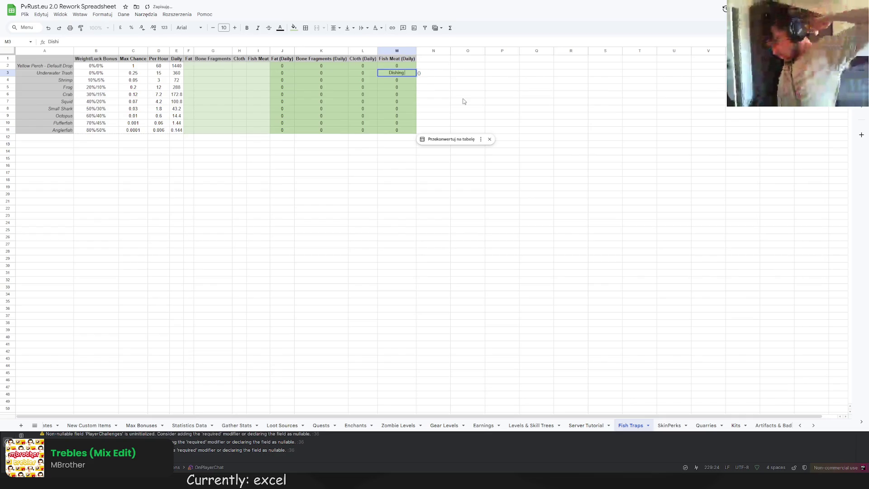
{"action": "key", "text": "Right"}
{"action": "type", "text": "Fishing rod"}
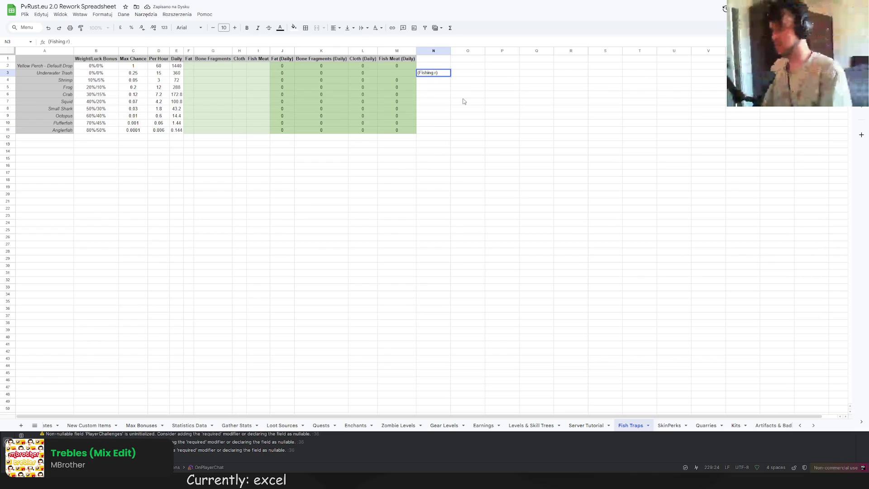
{"action": "key", "text": "BackSpace"}
{"action": "type", "text": "Rod Upgrade Ingredient"}
{"action": "key", "text": "Return"}
{"action": "left_click", "coordinate": [419, 73]}
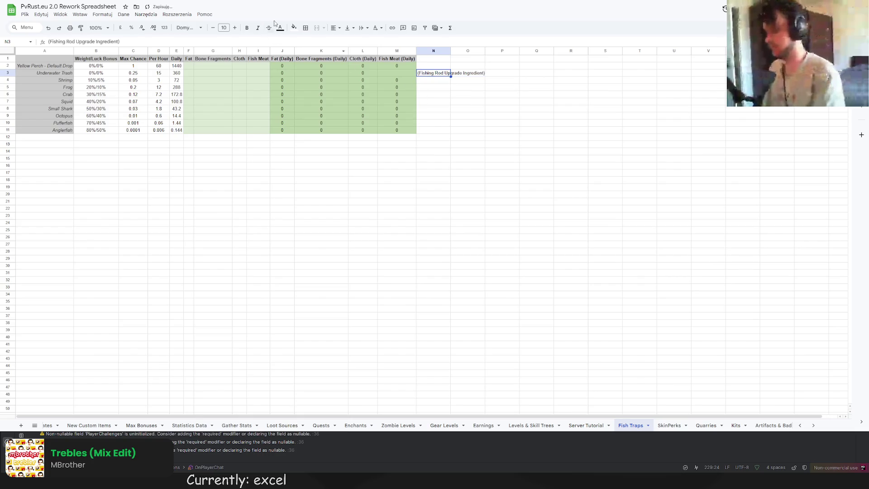
{"action": "left_click", "coordinate": [257, 28]}
{"action": "left_click", "coordinate": [466, 108]}
{"action": "left_click", "coordinate": [443, 154]}
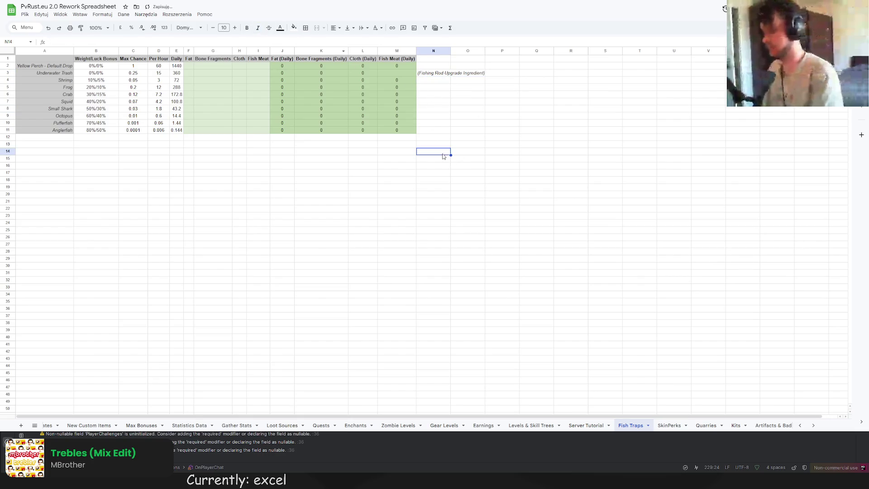
Step: Restore M3's Fish Meat (Daily) formula by filling it up from M4
{"action": "left_click", "coordinate": [400, 65]}
{"action": "left_click", "coordinate": [400, 82]}
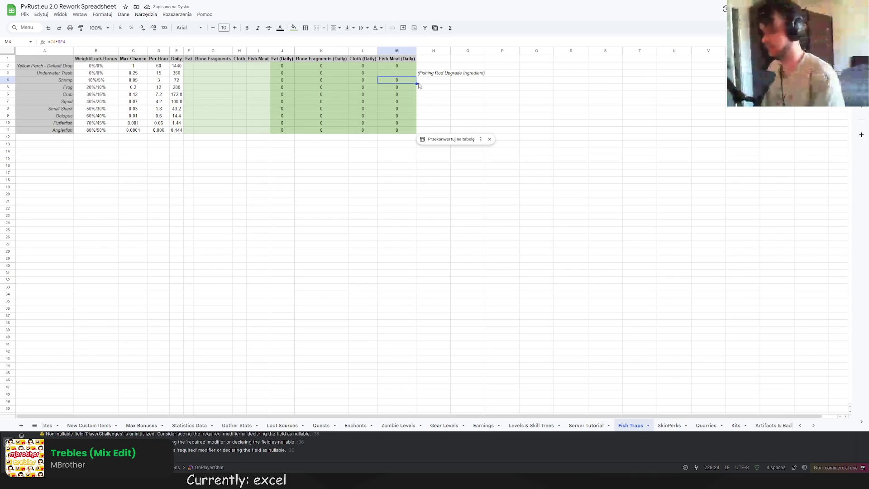
{"action": "left_click_drag", "start_coordinate": [416, 83], "coordinate": [414, 73]}
{"action": "left_click", "coordinate": [433, 87]}
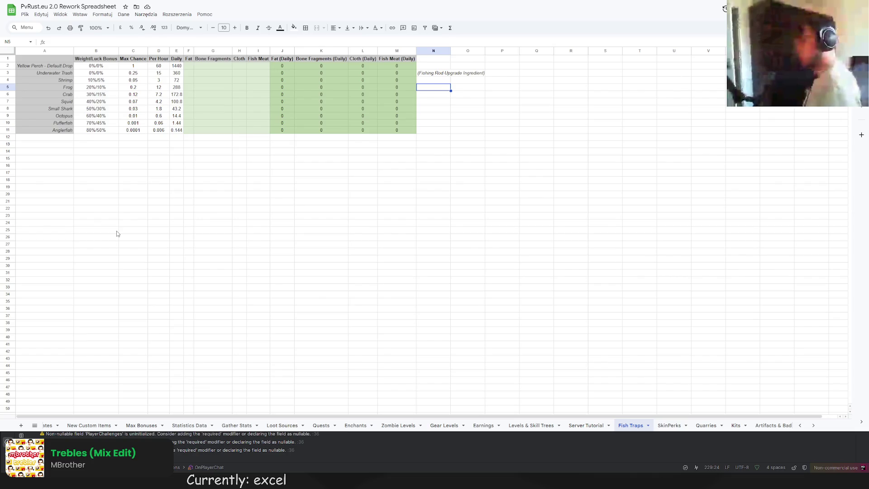
Step: Check the Max Chance formulas, then copy the block from Max Chance through Fish Meat (Daily)
{"action": "left_click", "coordinate": [123, 129]}
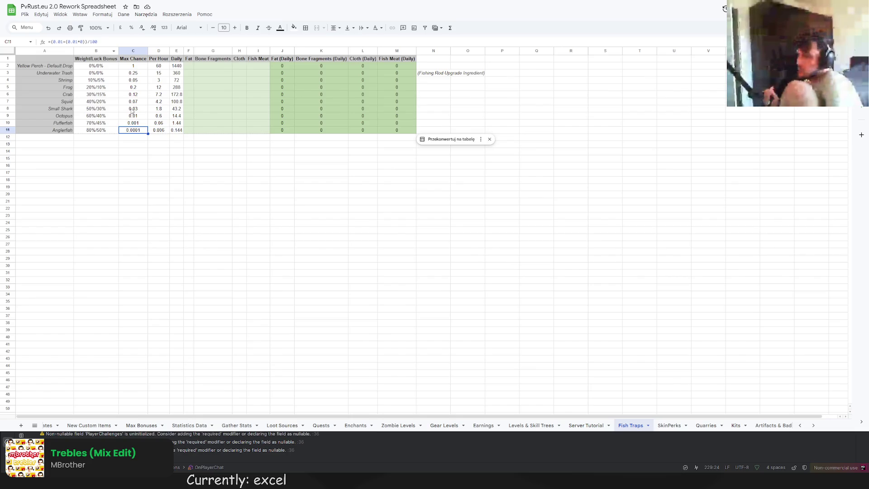
{"action": "left_click", "coordinate": [134, 110]}
{"action": "left_click", "coordinate": [135, 95]}
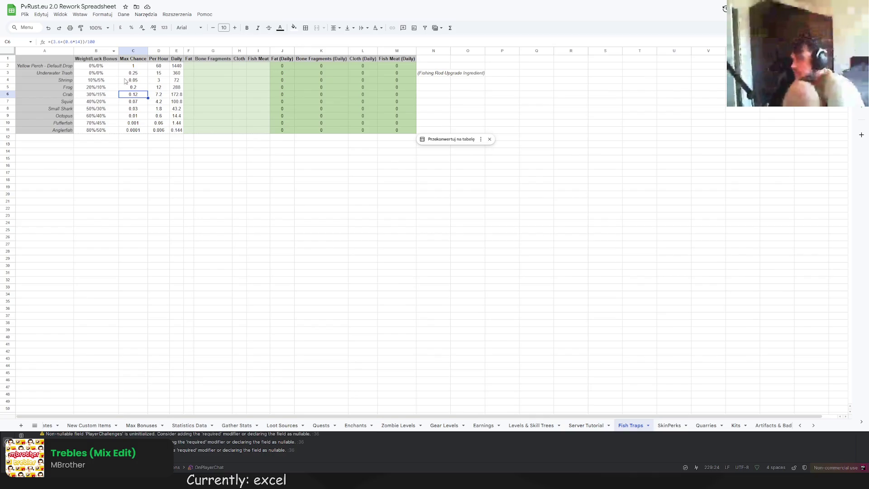
{"action": "left_click", "coordinate": [140, 90]}
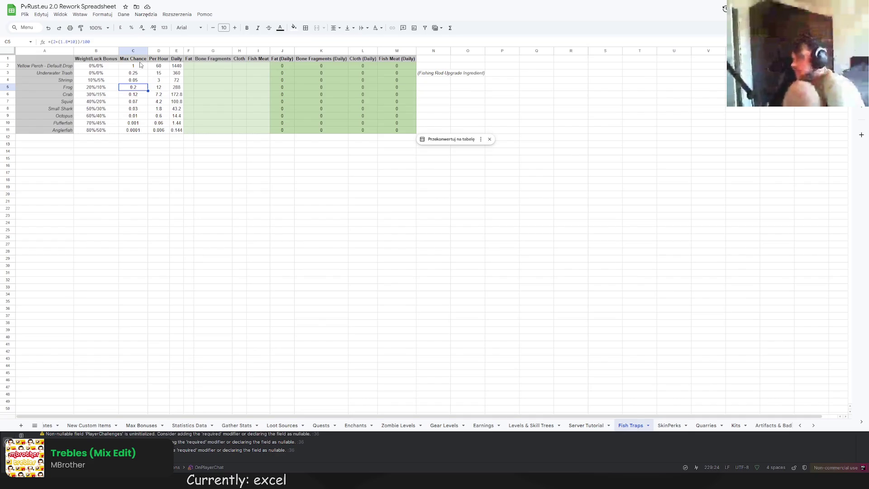
{"action": "mouse_move", "coordinate": [137, 60]}
{"action": "left_mouse_down"}
{"action": "mouse_move", "coordinate": [402, 134]}
{"action": "mouse_move", "coordinate": [434, 127]}
{"action": "left_mouse_up"}
{"action": "key", "text": "ctrl+c"}
Step: Shift the table one column right and head the emptied column C 'From Level'
{"action": "left_click", "coordinate": [159, 60]}
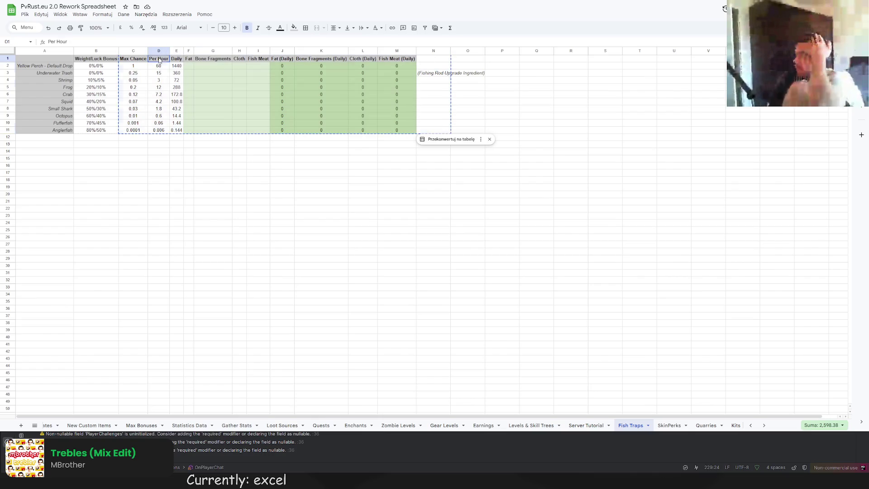
{"action": "key", "text": "ctrl+v"}
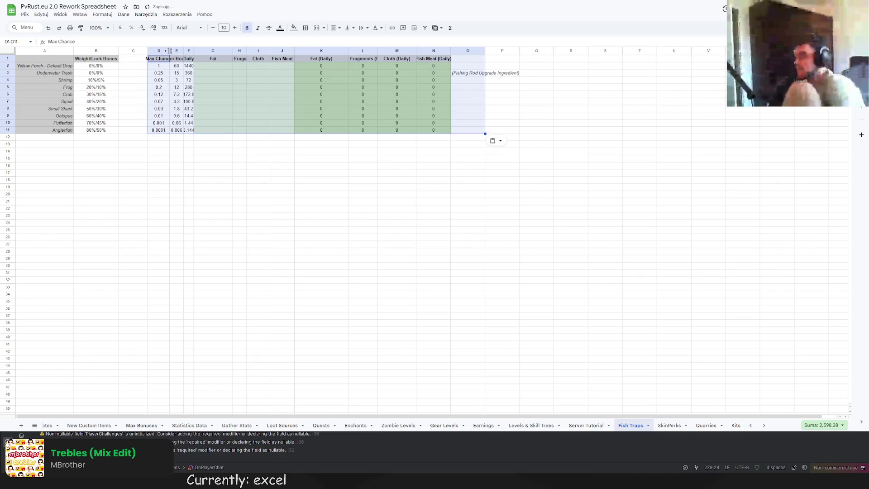
{"action": "left_click", "coordinate": [142, 60]}
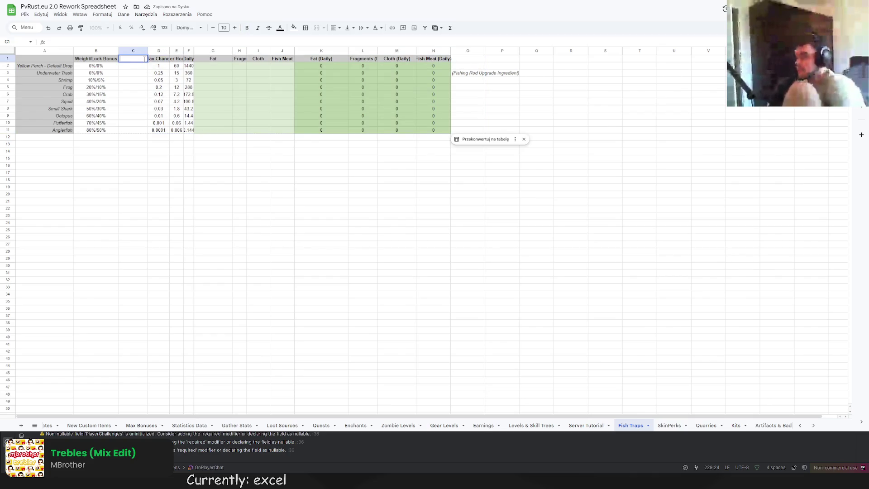
{"action": "type", "text": "From Lel"}
{"action": "key", "text": "Return"}
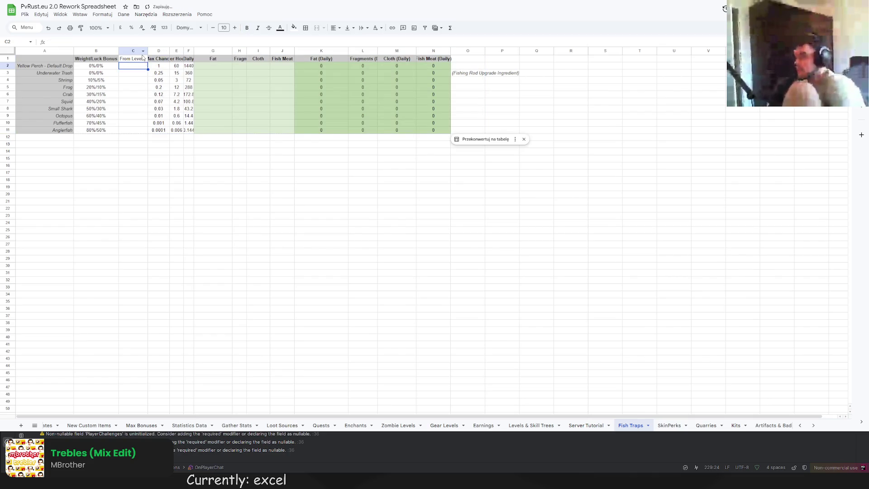
Step: Add a 'Max Level' label in A21 with the value 20 beside it
{"action": "left_click", "coordinate": [40, 143]}
{"action": "left_click", "coordinate": [48, 202]}
{"action": "double_click", "coordinate": [48, 201]}
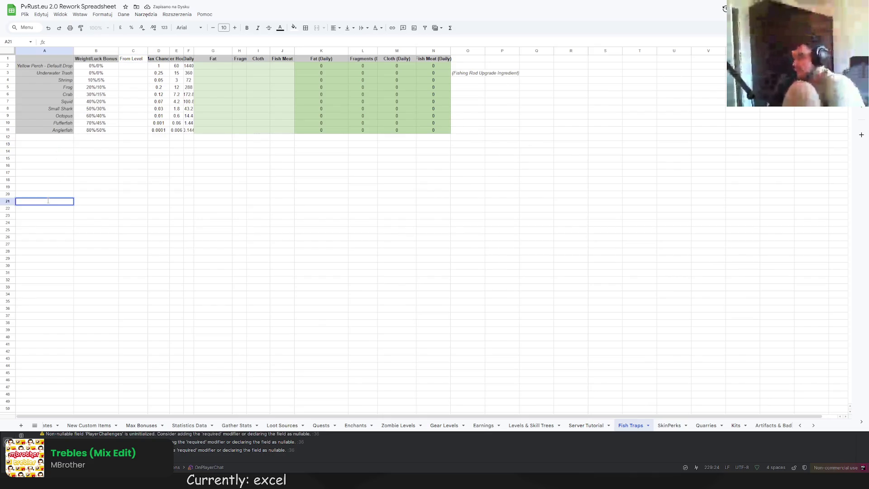
{"action": "type", "text": "Max Level"}
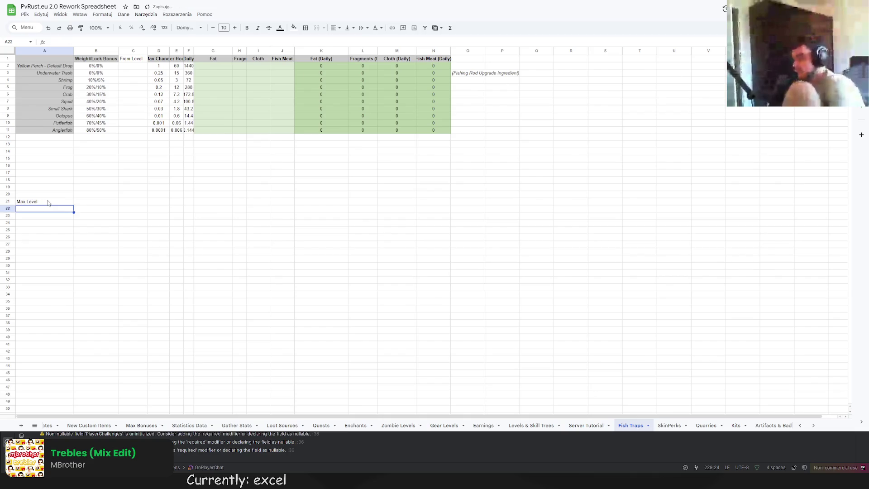
{"action": "left_click", "coordinate": [89, 206]}
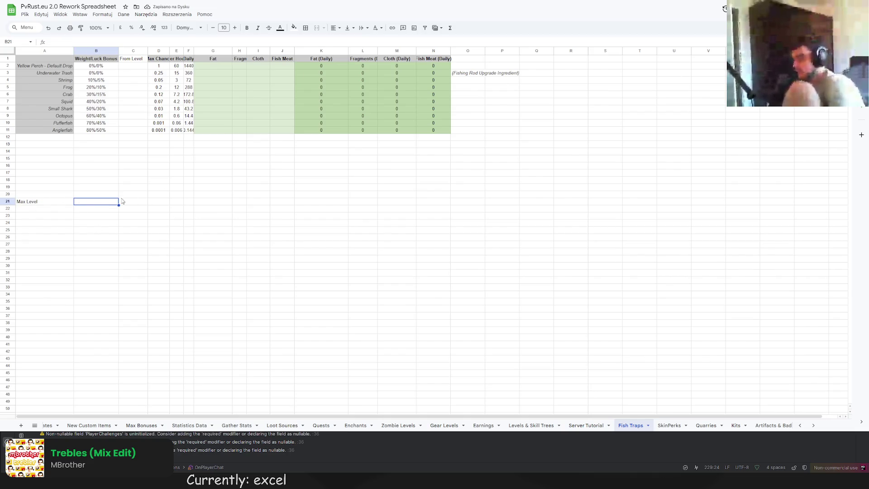
{"action": "type", "text": "20"}
{"action": "left_click", "coordinate": [86, 251]}
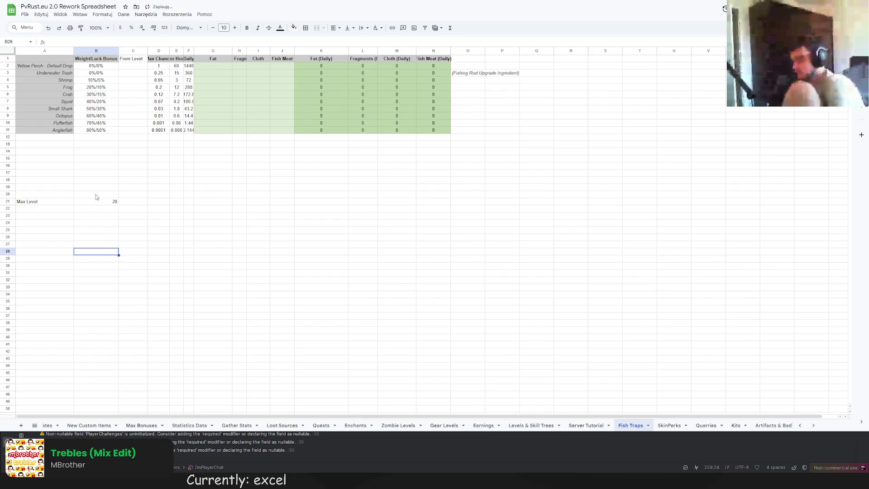
Step: Re-enter the C1 header as 'From Level' and fit column C to it
{"action": "left_click", "coordinate": [135, 68]}
{"action": "left_click", "coordinate": [132, 61]}
{"action": "key", "text": "Left"}
{"action": "key", "text": "ctrl+c"}
{"action": "key", "text": "Right"}
{"action": "key", "text": "ctrl+v"}
{"action": "key", "text": "ctrl+z"}
{"action": "type", "text": "From Lev"}
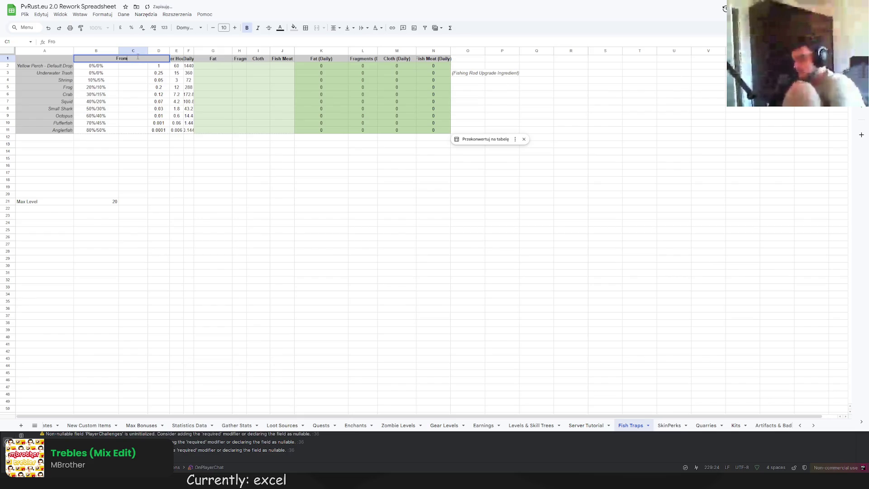
{"action": "type", "text": "el"}
{"action": "key", "text": "Return"}
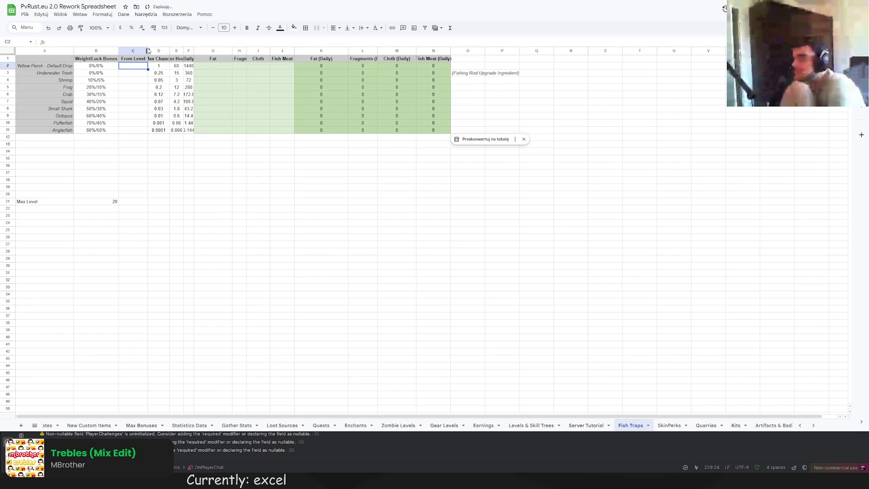
{"action": "left_click", "coordinate": [141, 50]}
{"action": "double_click", "coordinate": [148, 50]}
Step: Enter 1 as Yellow Perch's From Level and autofit the Max Chance and Per Hour columns
{"action": "left_click", "coordinate": [134, 68]}
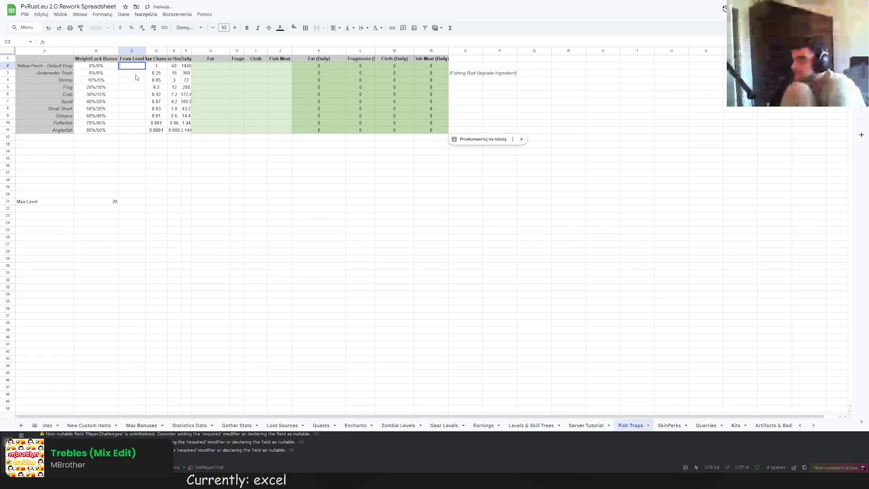
{"action": "type", "text": "1"}
{"action": "key", "text": "Tab"}
{"action": "double_click", "coordinate": [167, 50]}
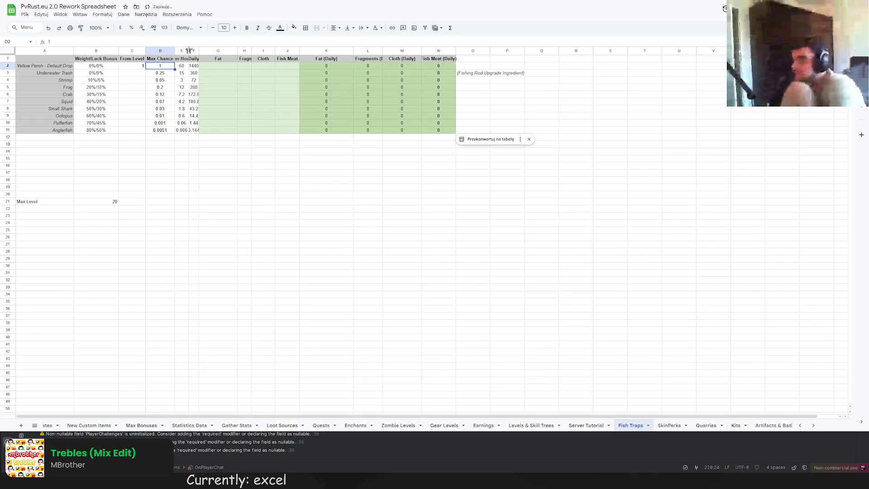
{"action": "double_click", "coordinate": [189, 50]}
Step: Cut the Max Chance through Fish Meat (Daily) block D1:N11
{"action": "left_click", "coordinate": [167, 73]}
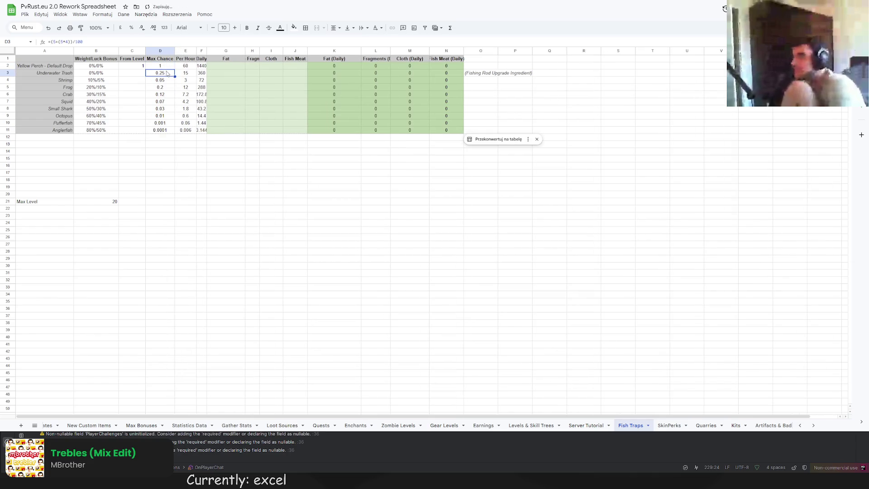
{"action": "left_click", "coordinate": [138, 73]}
{"action": "left_click", "coordinate": [93, 43]}
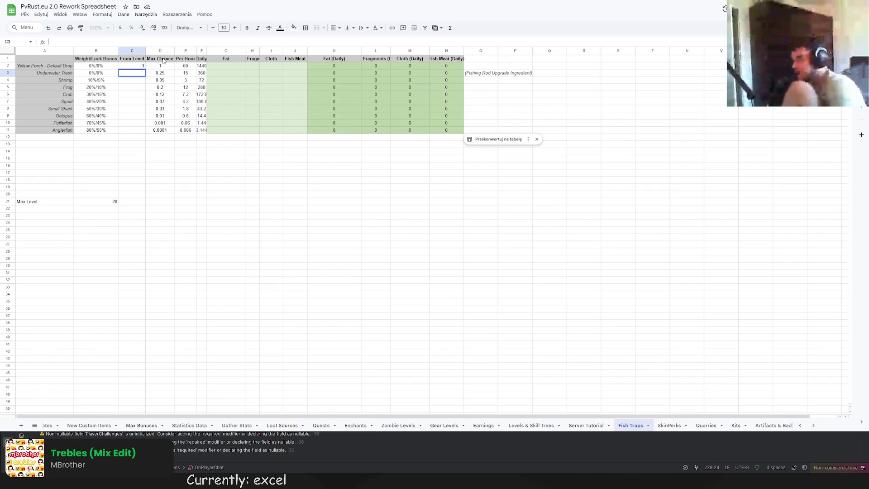
{"action": "left_click_drag", "start_coordinate": [163, 62], "coordinate": [446, 132]}
{"action": "key", "text": "ctrl+x"}
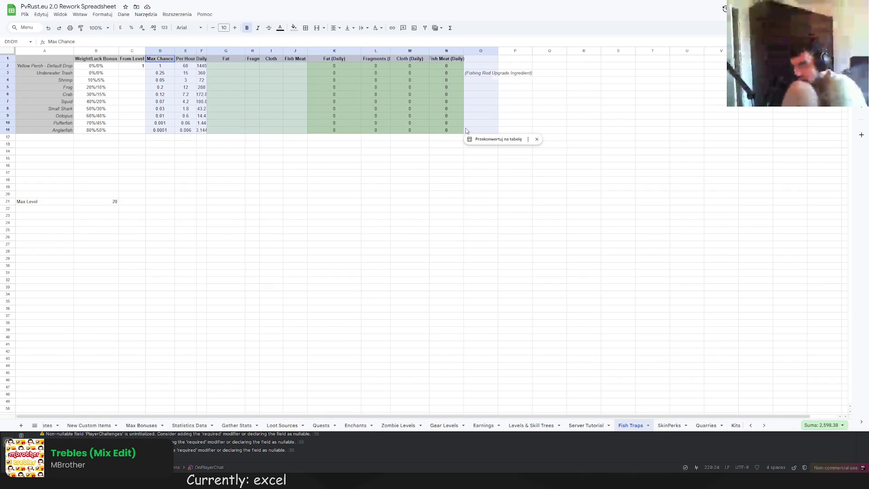
Step: Paste the block at F1 and head the freed column D 'Base Chance'
{"action": "left_click", "coordinate": [202, 60]}
{"action": "key", "text": "ctrl+v"}
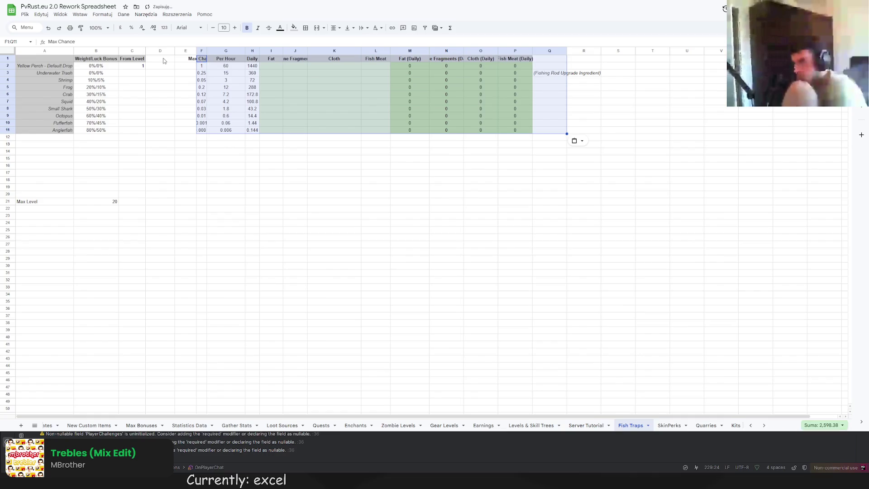
{"action": "left_click", "coordinate": [161, 61]}
{"action": "key", "text": "Left"}
{"action": "left_click", "coordinate": [157, 61]}
{"action": "key", "text": "ctrl+v"}
{"action": "type", "text": "Base Chance"}
{"action": "key", "text": "Return"}
Step: Head column E 'Chance Per Level' and autofit columns D, E and F to their headers
{"action": "left_click", "coordinate": [185, 55]}
{"action": "type", "text": "Chance Per Level"}
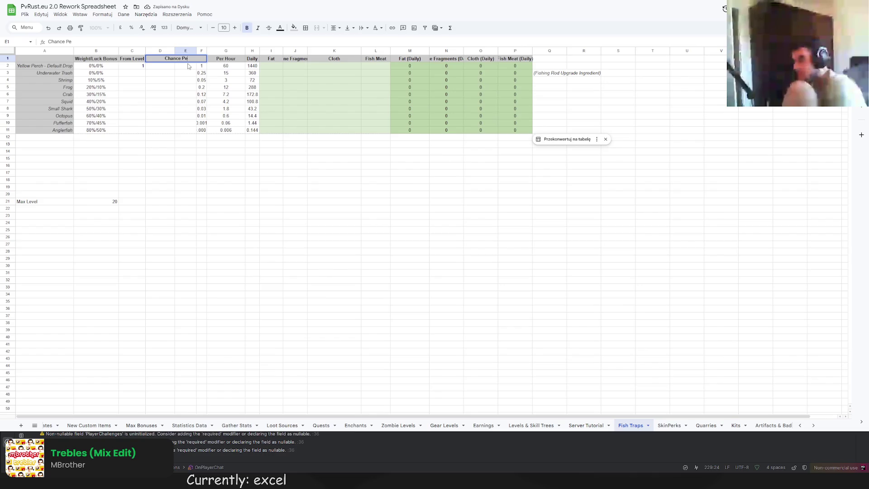
{"action": "key", "text": "Return"}
{"action": "double_click", "coordinate": [174, 51]}
{"action": "double_click", "coordinate": [198, 50]}
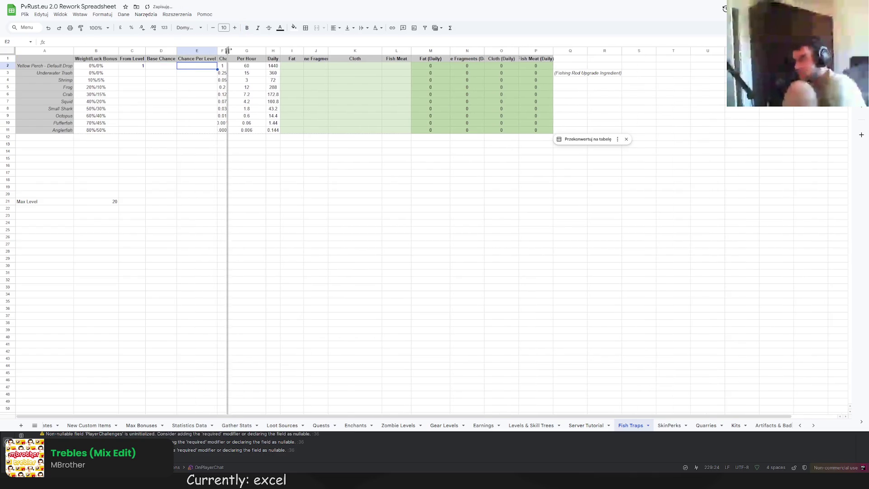
{"action": "double_click", "coordinate": [227, 51]}
{"action": "left_click", "coordinate": [193, 95]}
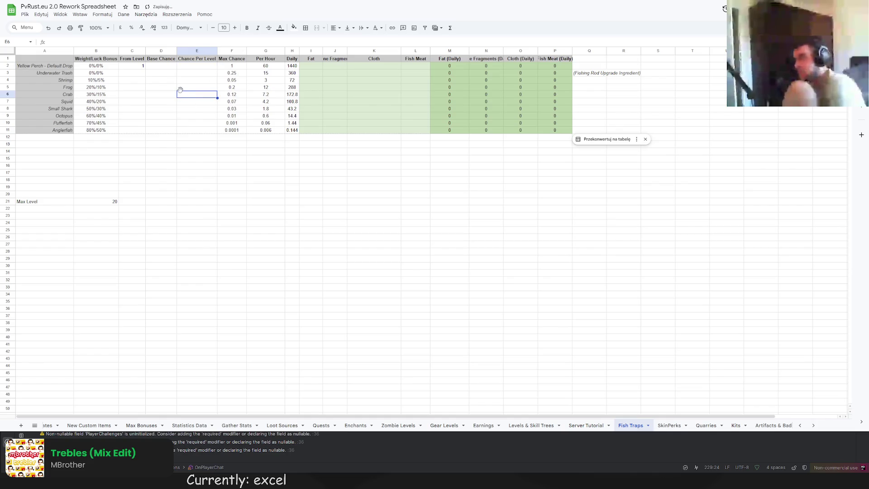
{"action": "left_click", "coordinate": [131, 73]}
Step: Enter a first pass of From Levels upward from Anglerfish: 20, 18, 16, 14, 12, 10, 8, 6
{"action": "left_click", "coordinate": [131, 131]}
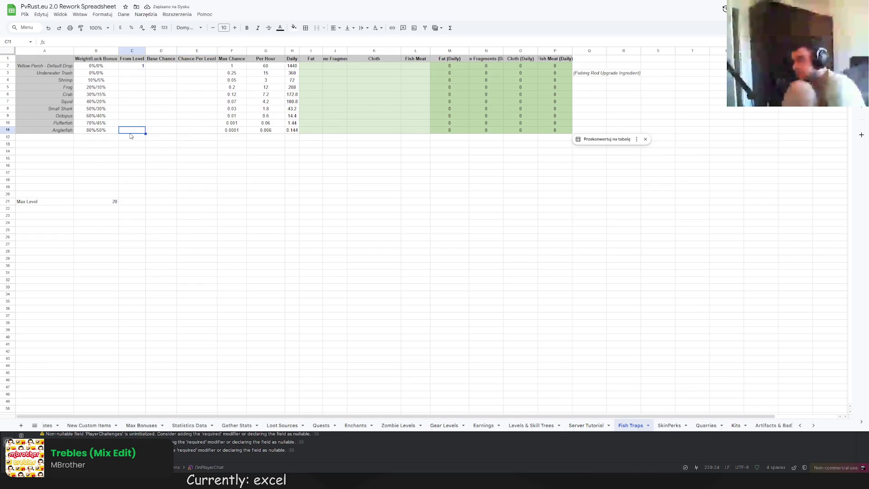
{"action": "type", "text": "20"}
{"action": "key", "text": "Up"}
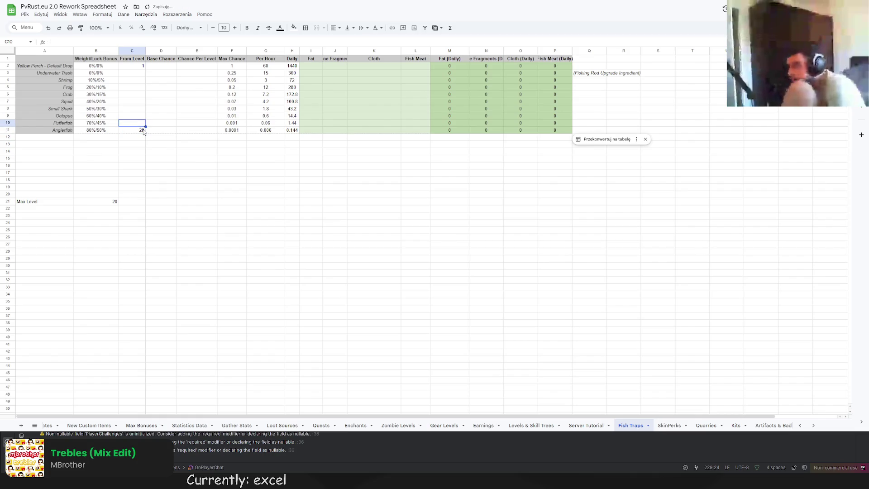
{"action": "type", "text": "18"}
{"action": "key", "text": "Up"}
{"action": "type", "text": "16"}
{"action": "key", "text": "Up"}
{"action": "type", "text": "14"}
{"action": "key", "text": "Up"}
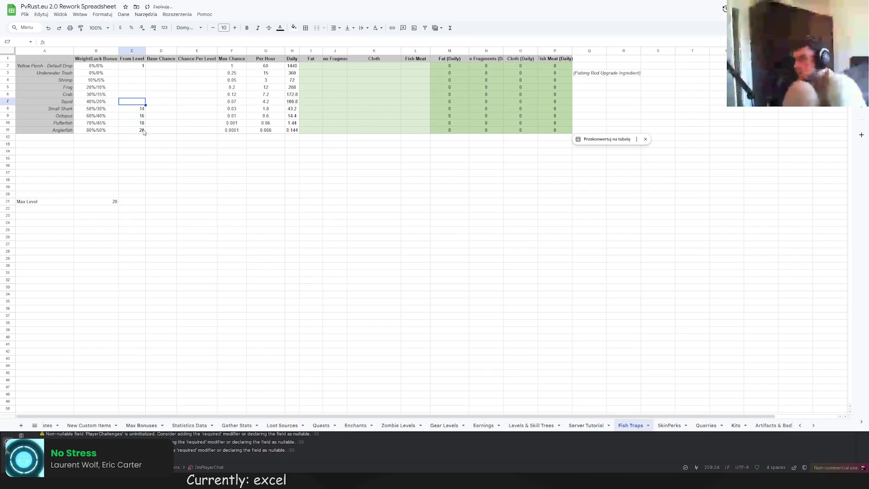
{"action": "type", "text": "2012"}
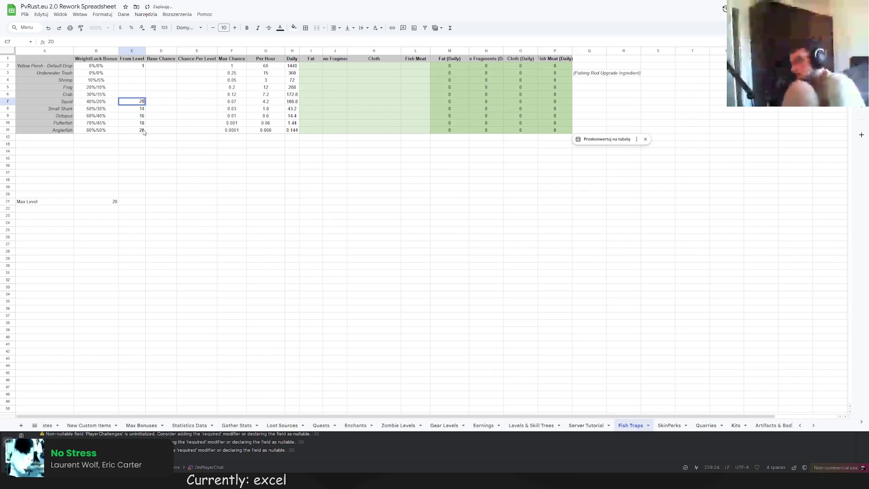
{"action": "key", "text": "BackSpace"}
{"action": "key", "text": "BackSpace"}
{"action": "key", "text": "BackSpace"}
{"action": "type", "text": "12"}
{"action": "key", "text": "Up"}
{"action": "type", "text": "1"}
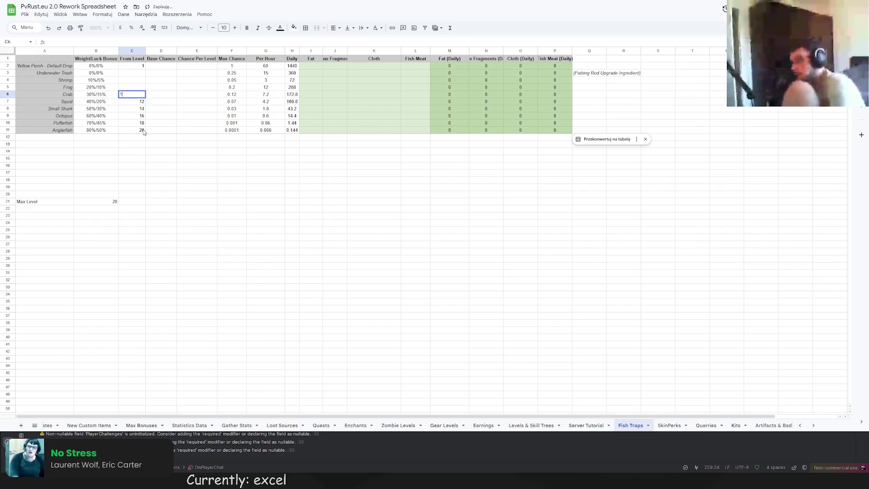
{"action": "type", "text": "0"}
{"action": "key", "text": "Up"}
{"action": "type", "text": "8"}
{"action": "key", "text": "Up"}
{"action": "type", "text": "6"}
{"action": "key", "text": "Up"}
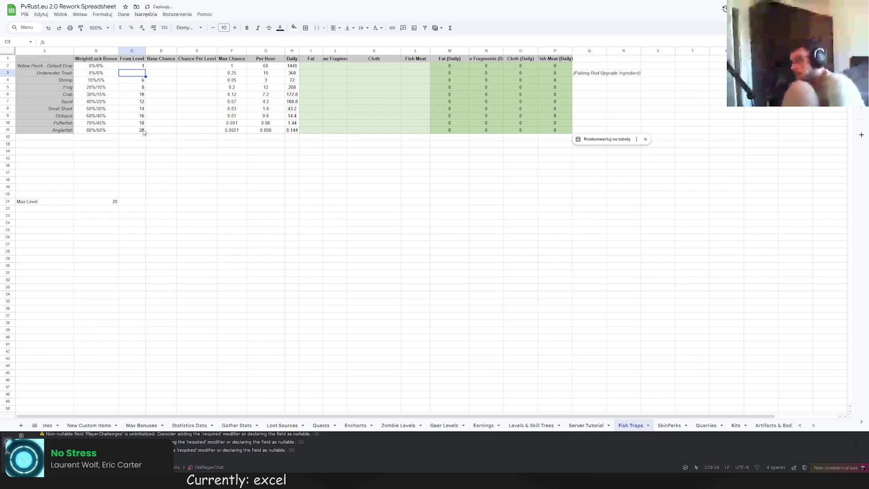
Step: Re-enter From Levels downward from Underwater Trash as 2, 4, 6, 8, 10, 12, 14, 16, 18
{"action": "type", "text": "2"}
{"action": "key", "text": "Return"}
{"action": "type", "text": "4"}
{"action": "key", "text": "Return"}
{"action": "type", "text": "5"}
{"action": "key", "text": "Return"}
{"action": "key", "text": "Up"}
{"action": "type", "text": "6"}
{"action": "key", "text": "Return"}
{"action": "type", "text": "8"}
{"action": "key", "text": "Return"}
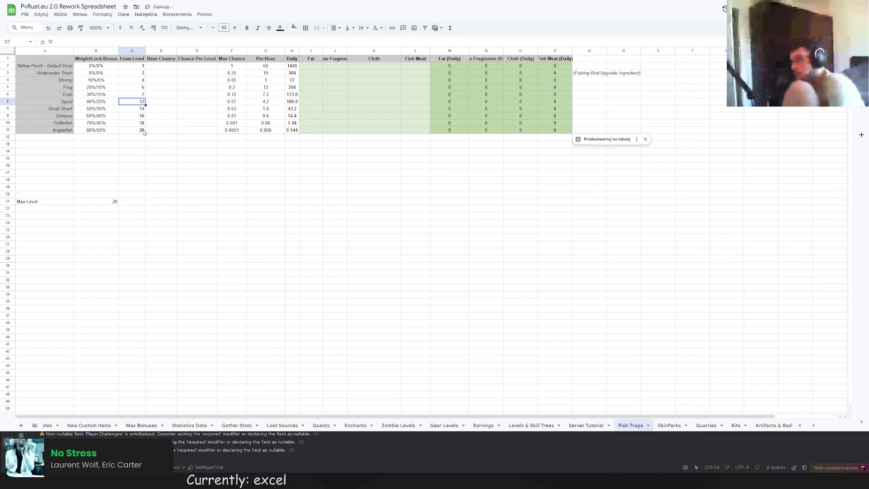
{"action": "type", "text": "10"}
{"action": "key", "text": "Return"}
{"action": "type", "text": "12"}
{"action": "key", "text": "Return"}
{"action": "type", "text": "14"}
{"action": "key", "text": "Return"}
{"action": "type", "text": "15"}
{"action": "key", "text": "Return"}
{"action": "key", "text": "Up"}
{"action": "type", "text": "6"}
{"action": "key", "text": "Return"}
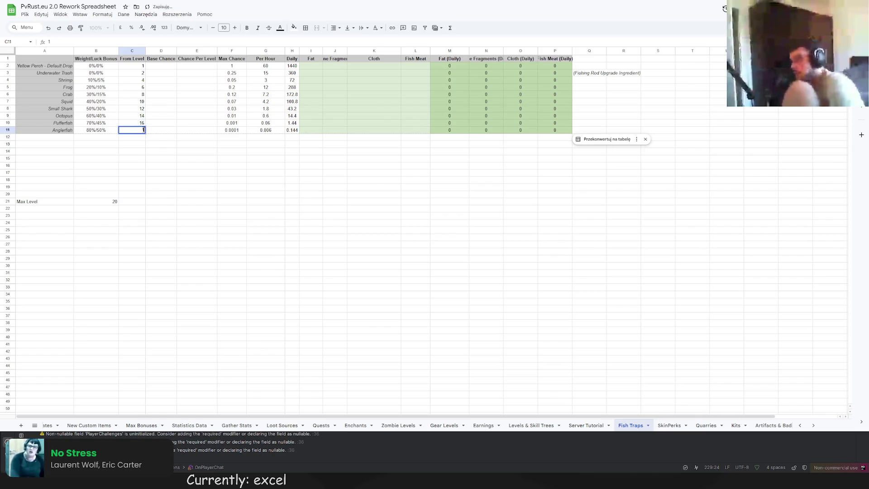
{"action": "type", "text": "18"}
{"action": "key", "text": "Return"}
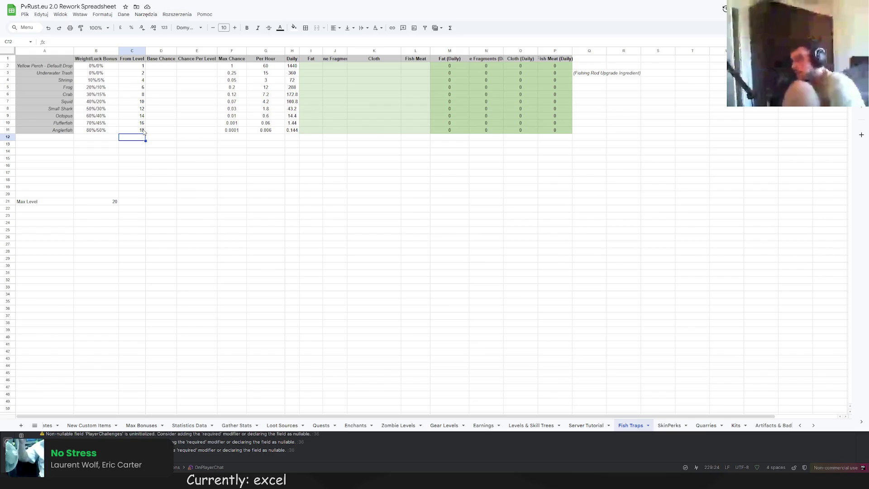
{"action": "left_click", "coordinate": [159, 67]}
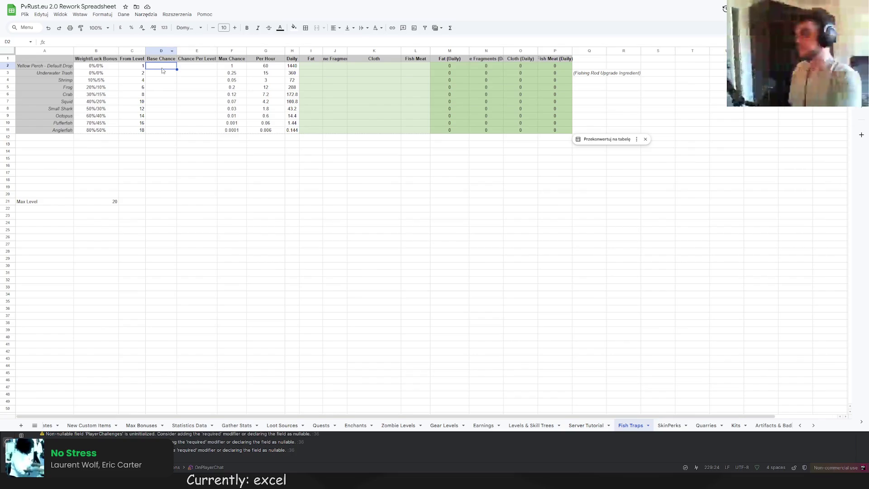
Step: Set Yellow Perch's Base Chance, Chance Per Level and Max Chance to 100%
{"action": "left_click", "coordinate": [131, 41]}
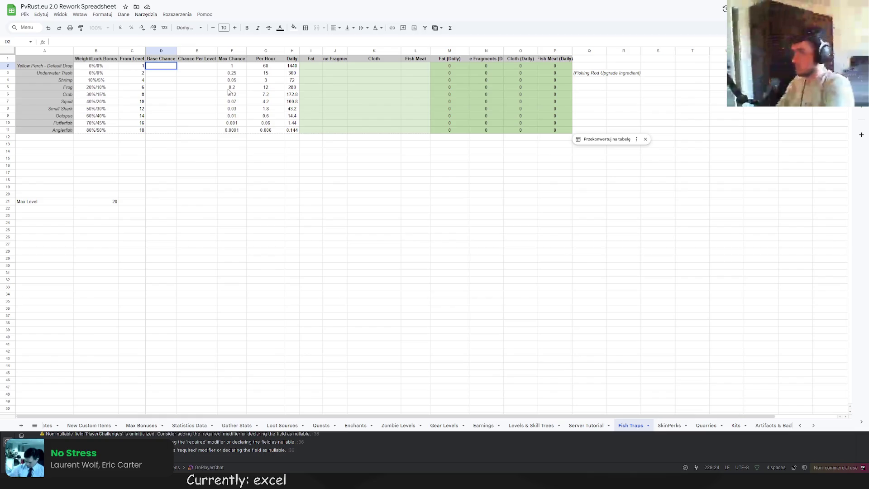
{"action": "type", "text": "10%"}
{"action": "key", "text": "Return"}
{"action": "left_click", "coordinate": [176, 66]}
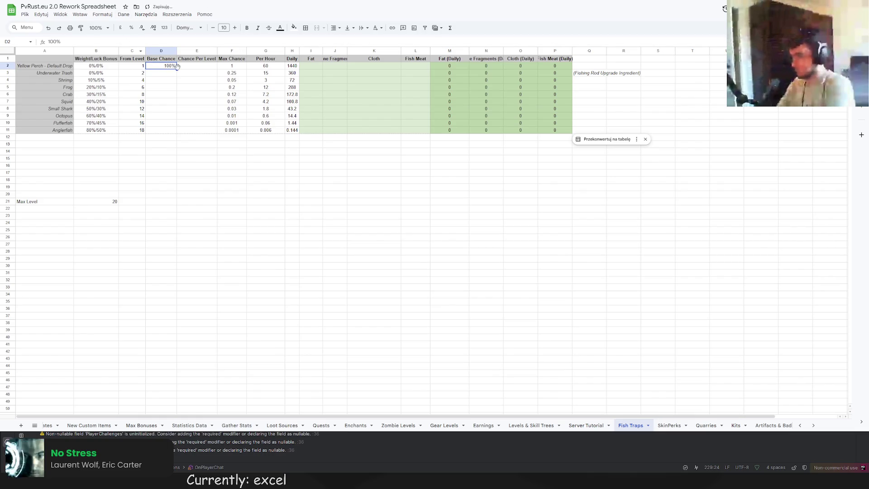
{"action": "left_click_drag", "start_coordinate": [180, 68], "coordinate": [210, 68]}
{"action": "left_click", "coordinate": [232, 72]}
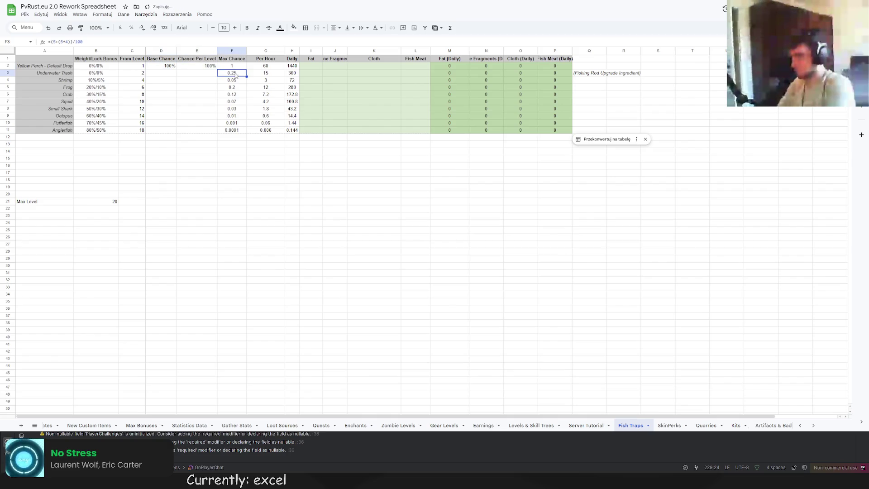
{"action": "left_click", "coordinate": [231, 67]}
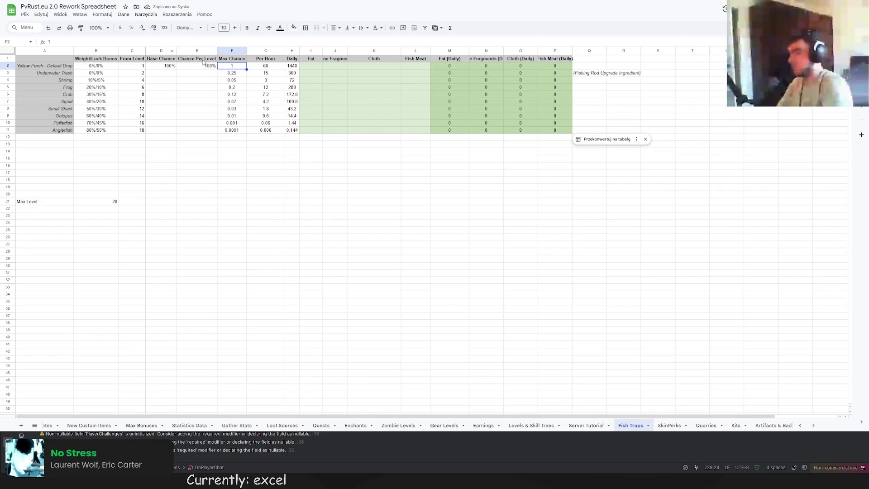
{"action": "type", "text": "100%"}
{"action": "key", "text": "Return"}
Step: Centre-align Yellow Perch's chance values and the From Level column
{"action": "key", "text": "Down"}
{"action": "mouse_move", "coordinate": [232, 68]}
{"action": "left_mouse_down"}
{"action": "mouse_move", "coordinate": [162, 74]}
{"action": "mouse_move", "coordinate": [203, 128]}
{"action": "left_mouse_up"}
{"action": "left_click", "coordinate": [335, 28]}
{"action": "left_click", "coordinate": [347, 45]}
{"action": "left_click_drag", "start_coordinate": [132, 66], "coordinate": [205, 130]}
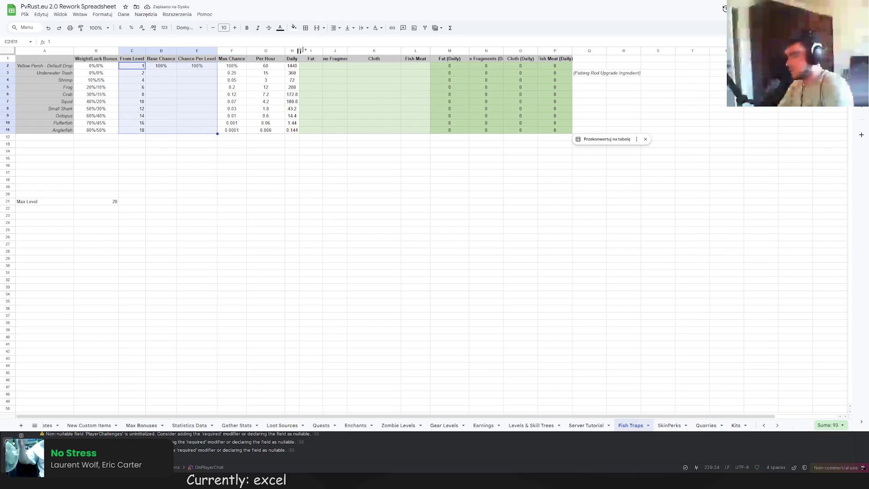
{"action": "left_click", "coordinate": [334, 28]}
{"action": "left_click", "coordinate": [348, 46]}
{"action": "left_click", "coordinate": [292, 172]}
Step: Give Underwater Trash a 1% Base Chance and 2% Chance Per Level
{"action": "left_click", "coordinate": [160, 73]}
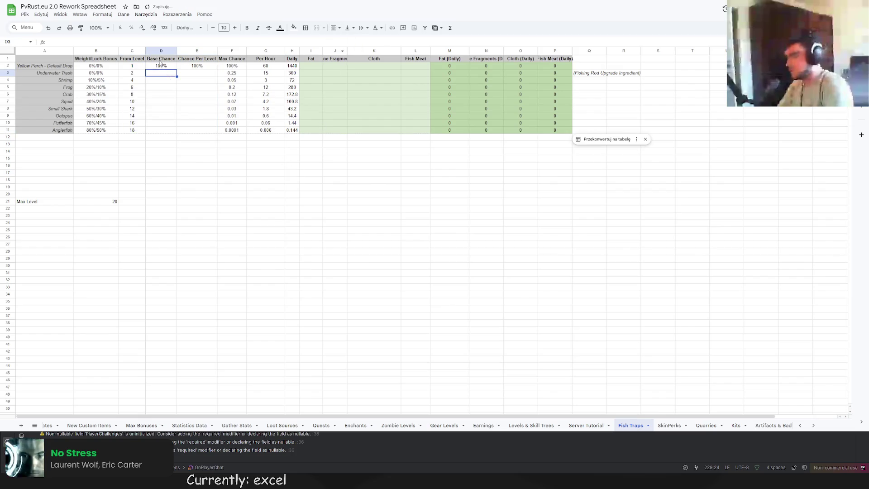
{"action": "key", "text": "Return"}
{"action": "type", "text": "1%"}
{"action": "key", "text": "Return"}
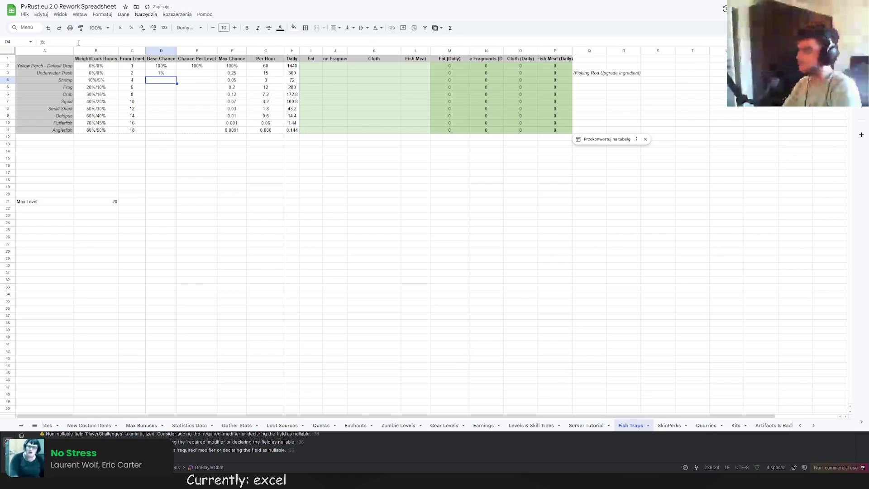
{"action": "key", "text": "Up"}
{"action": "key", "text": "Right"}
{"action": "left_click", "coordinate": [127, 41]}
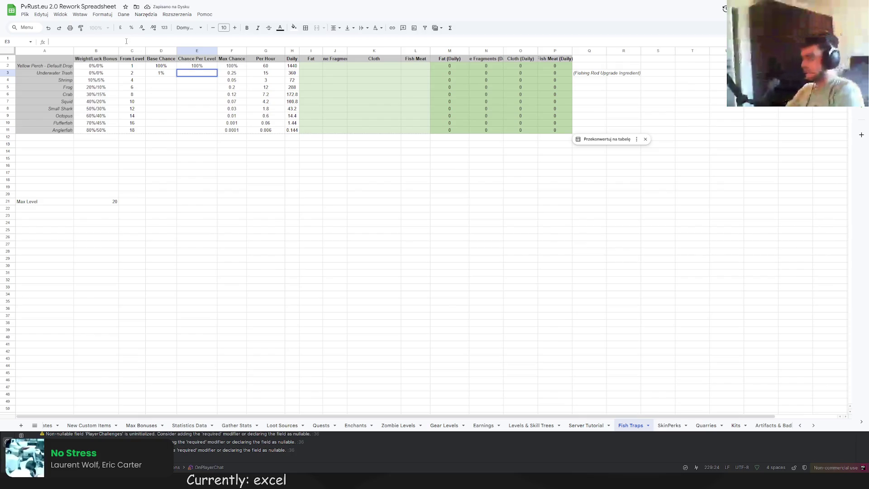
{"action": "type", "text": "2%"}
{"action": "key", "text": "Return"}
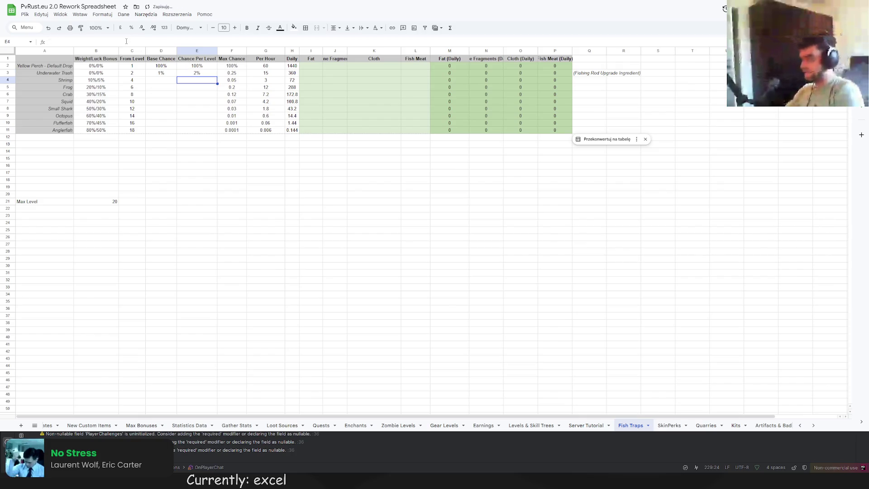
Step: Change Underwater Trash's base chance to 2% and make Max Chance reference D3 and E3
{"action": "left_click", "coordinate": [161, 73]}
{"action": "type", "text": "2%"}
{"action": "key", "text": "Return"}
{"action": "key", "text": "Return"}
{"action": "left_click", "coordinate": [228, 73]}
{"action": "double_click", "coordinate": [52, 42]}
{"action": "left_click", "coordinate": [161, 73]}
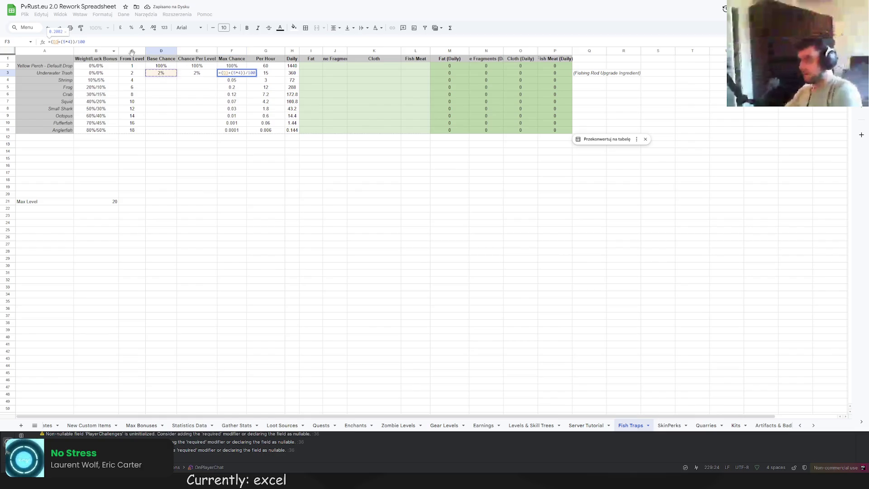
{"action": "double_click", "coordinate": [234, 73]}
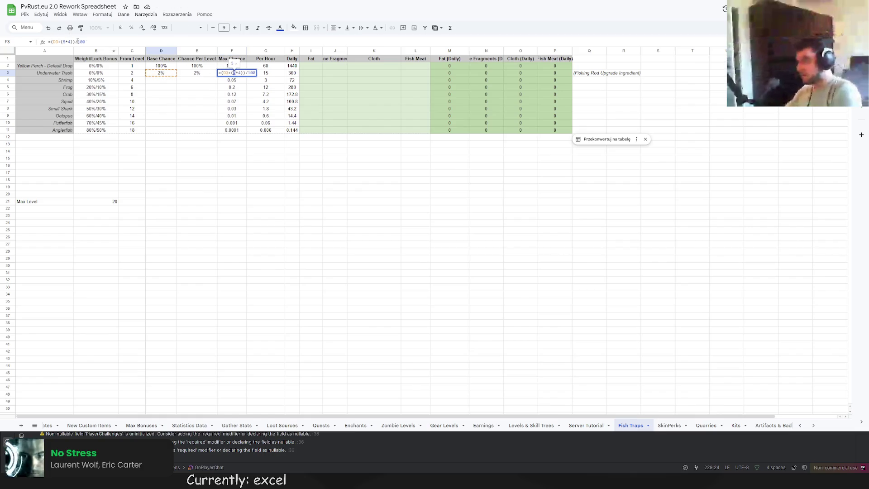
{"action": "left_click", "coordinate": [197, 73]}
Step: Replace the level multiplier with (B21-C3) and fill the Max Chance formula down to Anglerfish
{"action": "double_click", "coordinate": [253, 73]}
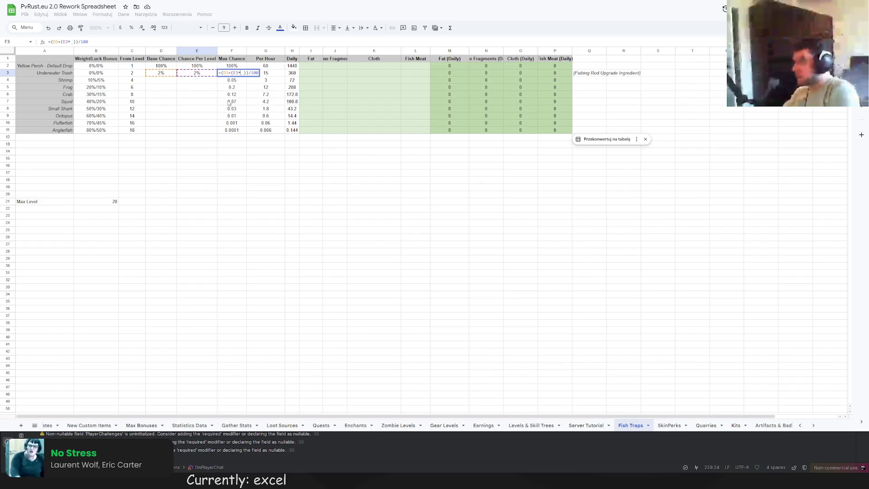
{"action": "left_click", "coordinate": [111, 201]}
{"action": "type", "text": "-"}
{"action": "left_click", "coordinate": [131, 73]}
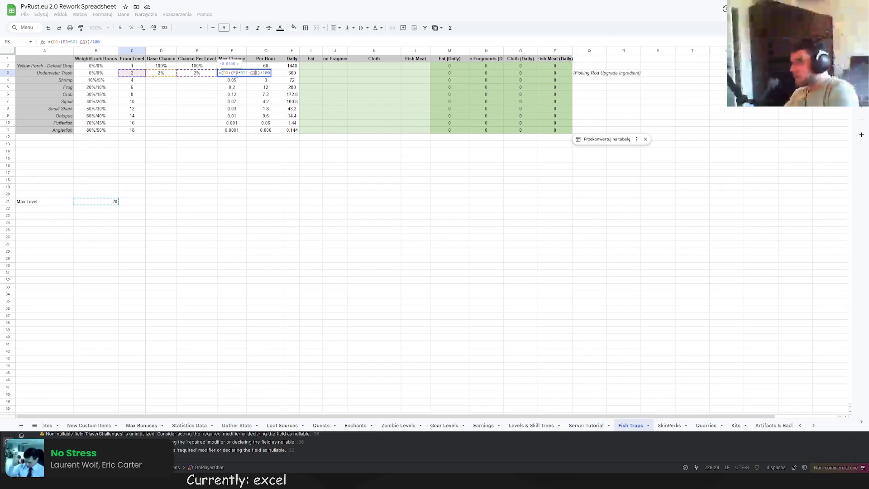
{"action": "left_click", "coordinate": [241, 73]}
{"action": "type", "text": "("}
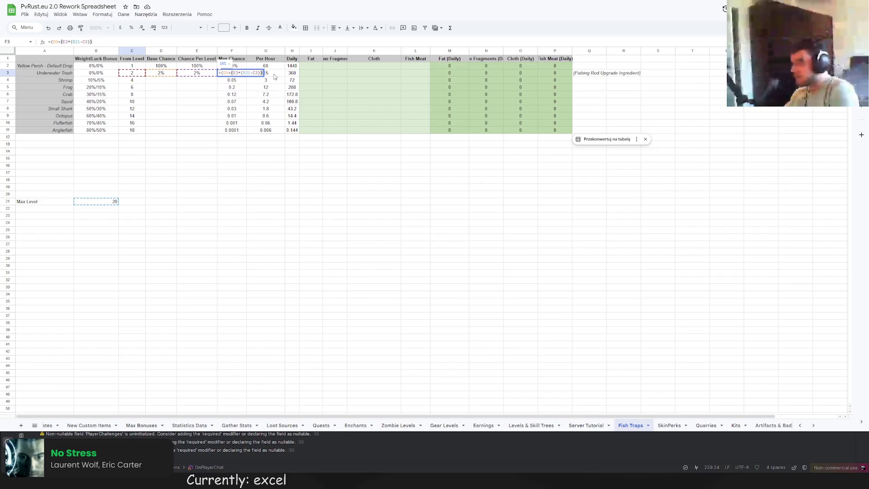
{"action": "key", "text": "Return"}
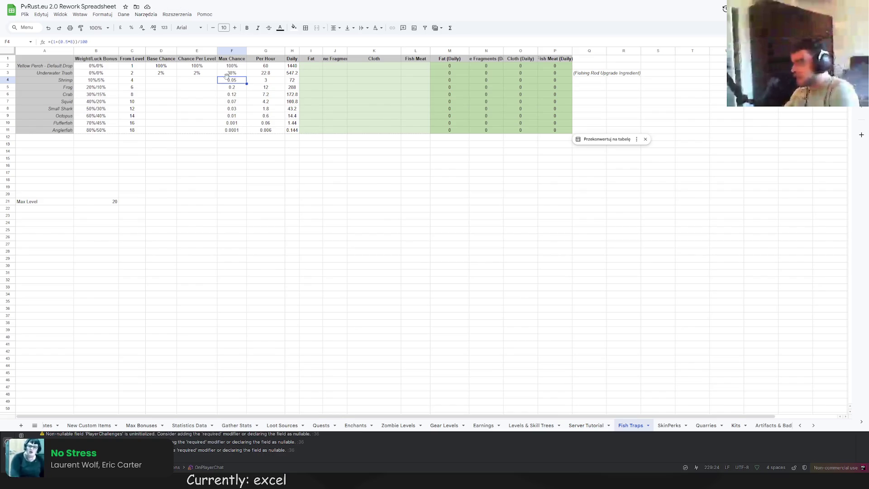
{"action": "left_click", "coordinate": [225, 73]}
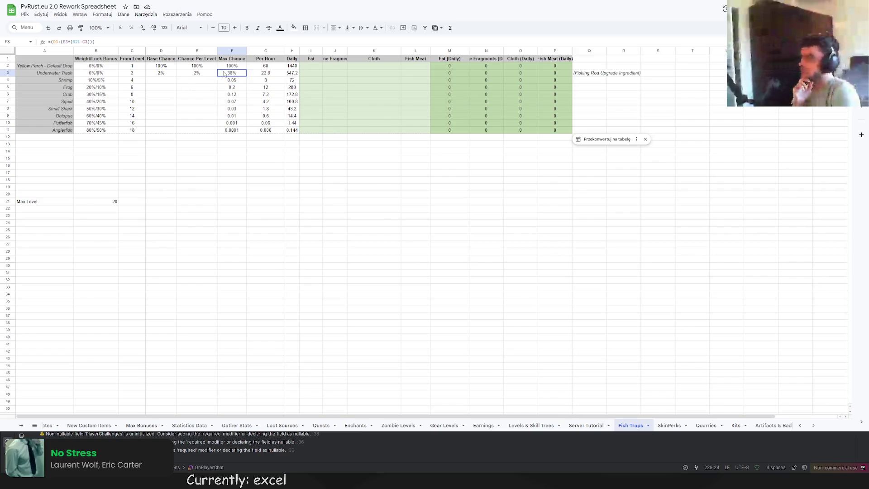
{"action": "left_click_drag", "start_coordinate": [247, 131], "coordinate": [246, 133]}
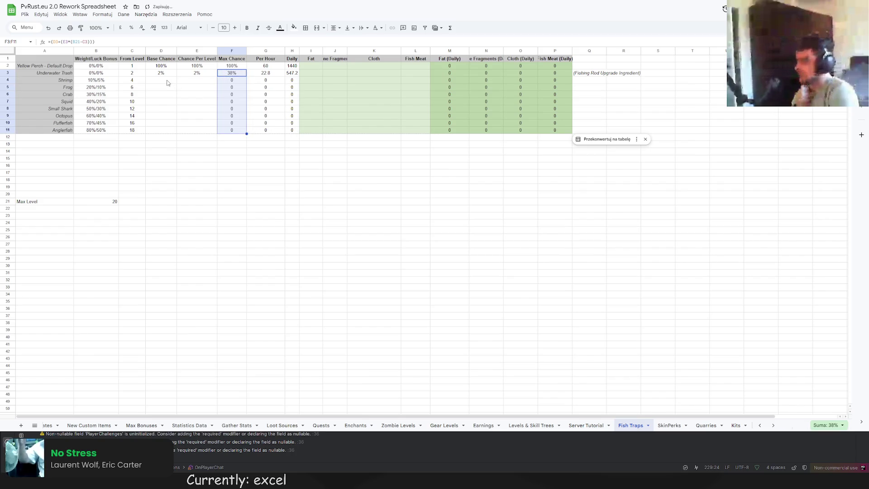
Step: Enter 1 as the base chance for Shrimp, Frog and Crab
{"action": "left_click", "coordinate": [167, 83]}
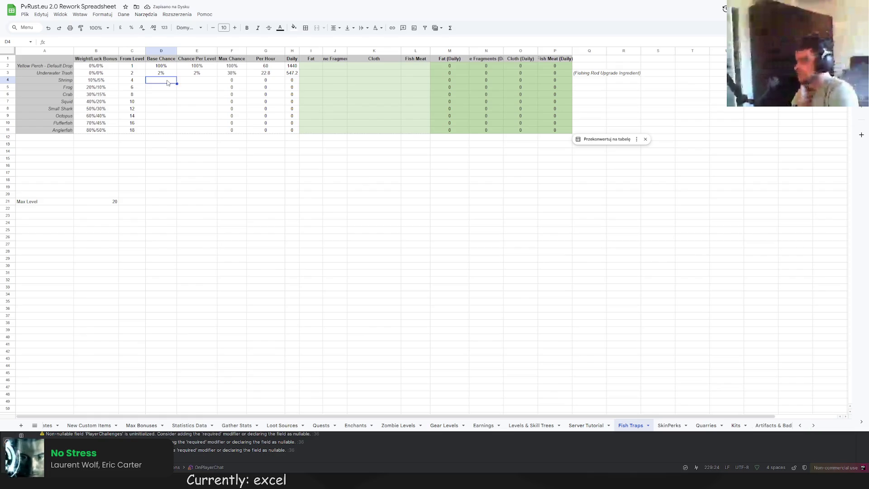
{"action": "type", "text": "1"}
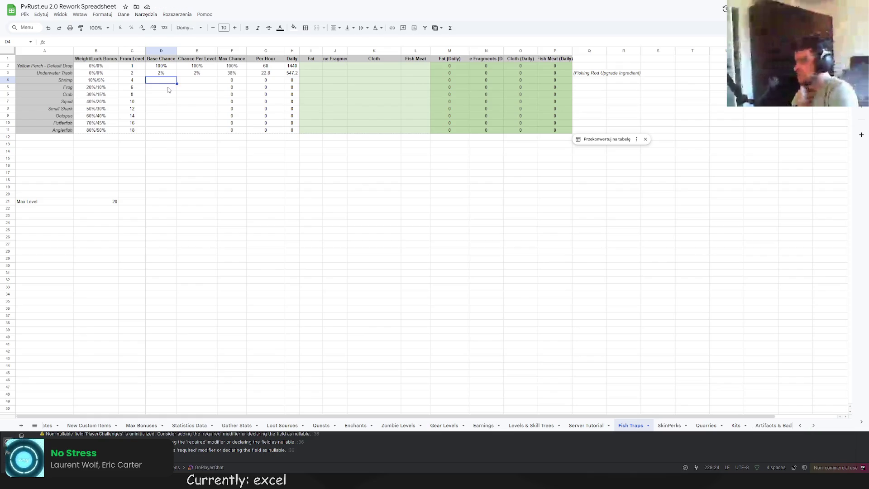
{"action": "key", "text": "Return"}
{"action": "type", "text": "1"}
{"action": "key", "text": "Return"}
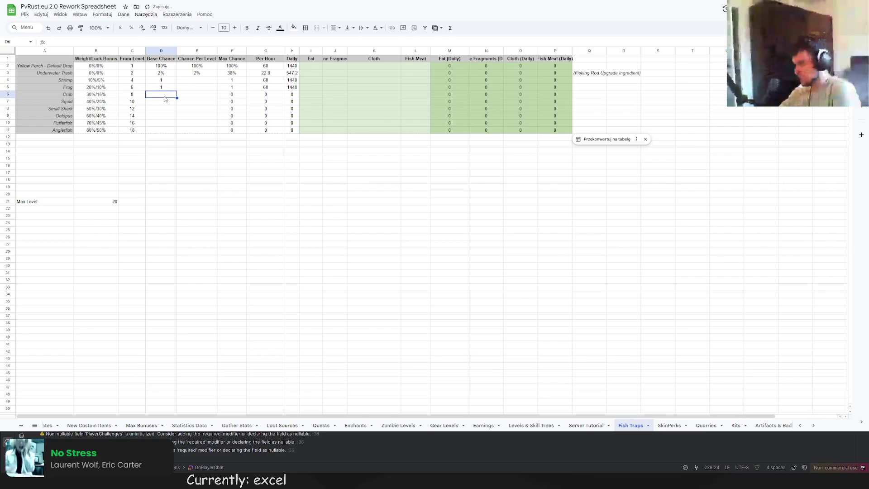
{"action": "type", "text": "1"}
{"action": "key", "text": "Return"}
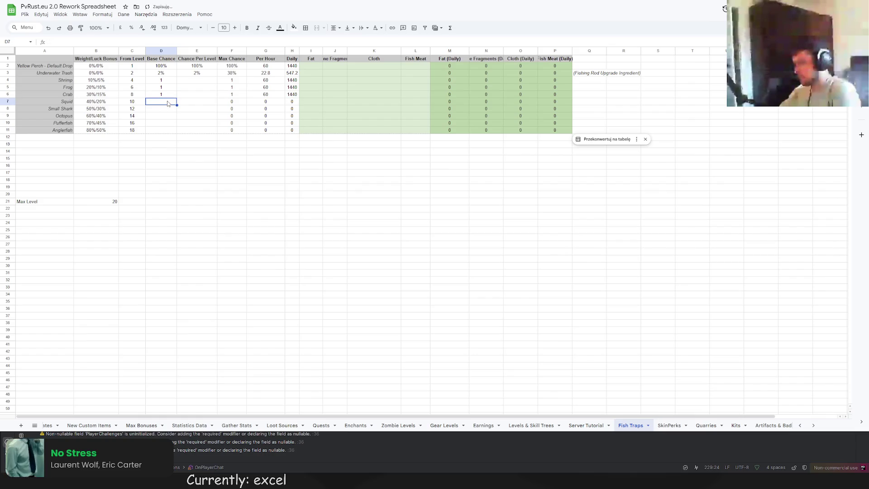
Step: Correct Crab's base chance to 0.75%
{"action": "left_click", "coordinate": [167, 95]}
{"action": "type", "text": "0"}
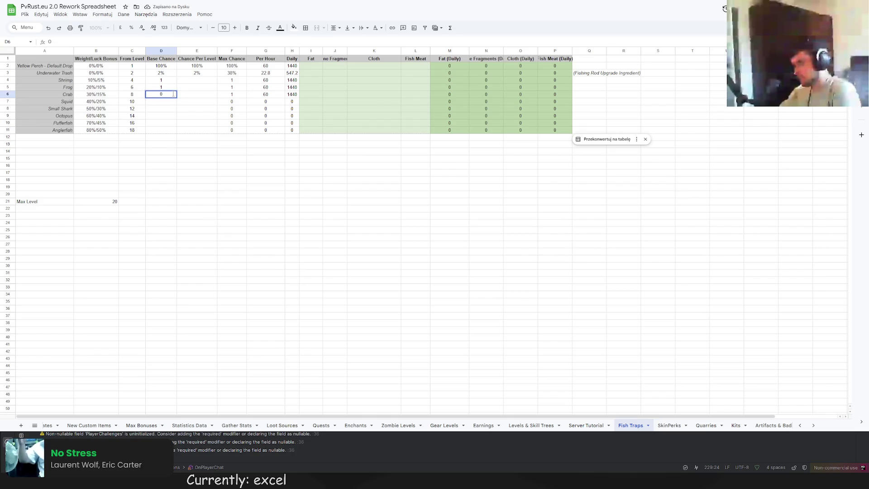
{"action": "type", "text": ".75"}
{"action": "key", "text": "Return"}
{"action": "left_click", "coordinate": [173, 94]}
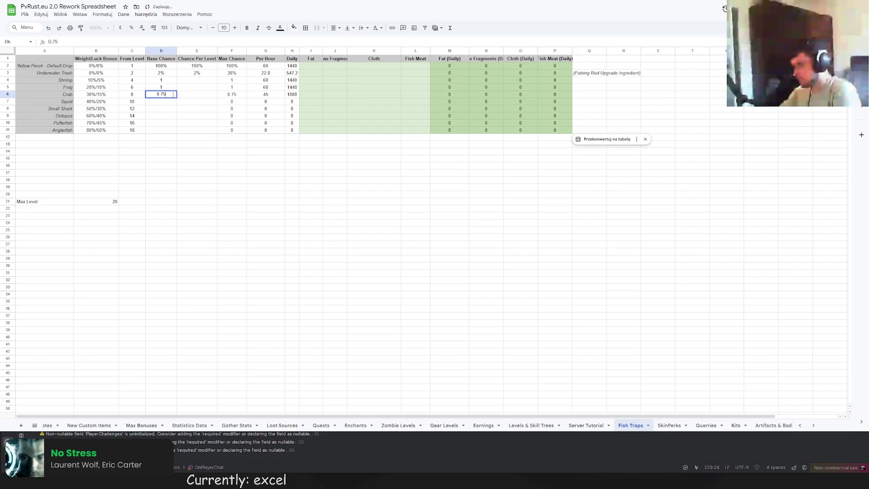
{"action": "type", "text": "@"}
{"action": "key", "text": "Return"}
{"action": "left_click", "coordinate": [172, 94]}
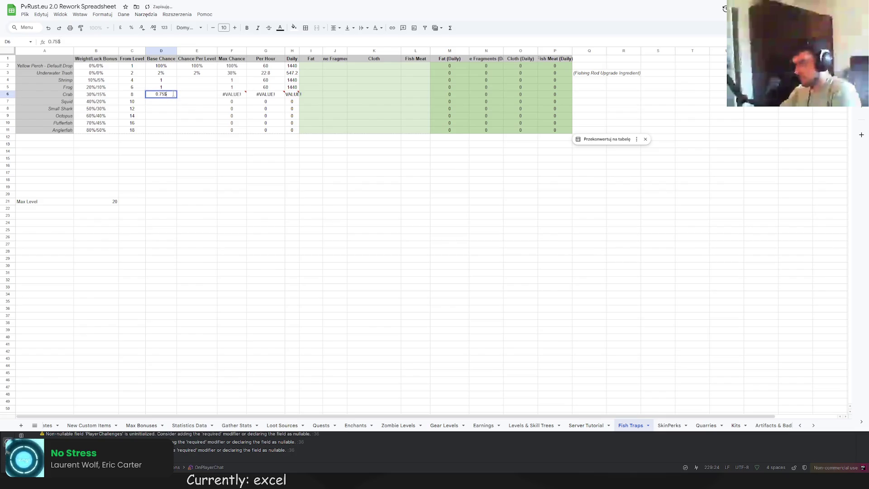
{"action": "key", "text": "BackSpace"}
{"action": "type", "text": "%"}
{"action": "key", "text": "Return"}
Step: Re-enter Frog's and Shrimp's base chances as 1%
{"action": "key", "text": "Up"}
{"action": "key", "text": "Up"}
{"action": "type", "text": "1%"}
{"action": "key", "text": "Return"}
{"action": "key", "text": "Up"}
{"action": "key", "text": "Up"}
{"action": "type", "text": "1%"}
{"action": "key", "text": "Return"}
Step: Set Squid 0.75%, Small Shark and Octopus 0.50%, Pufferfish and Anglerfish 0.25%, then select D4:D11
{"action": "key", "text": "Down"}
{"action": "key", "text": "Down"}
{"action": "type", "text": "0.75%"}
{"action": "key", "text": "Return"}
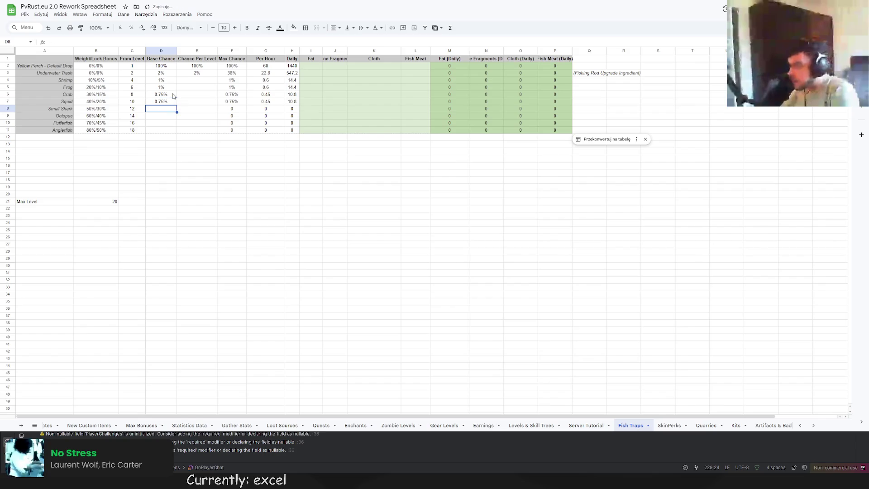
{"action": "type", "text": "0.50%"}
{"action": "key", "text": "Return"}
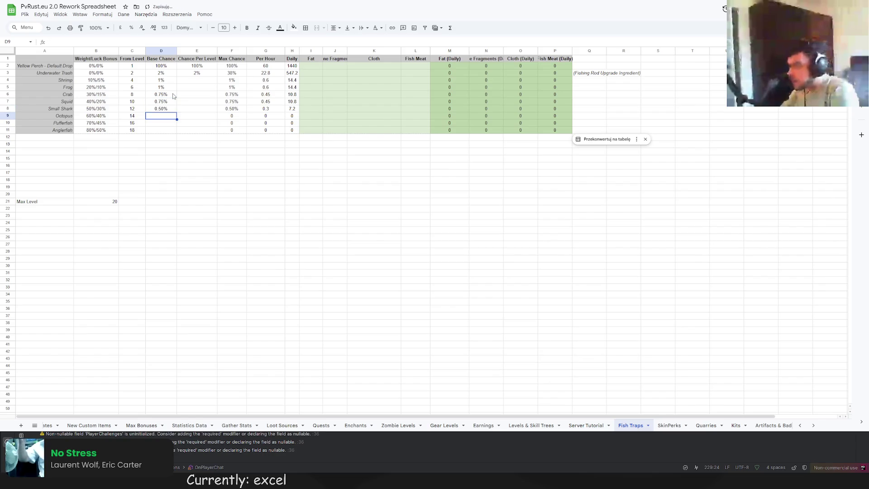
{"action": "type", "text": "0.50"}
{"action": "key", "text": "Return"}
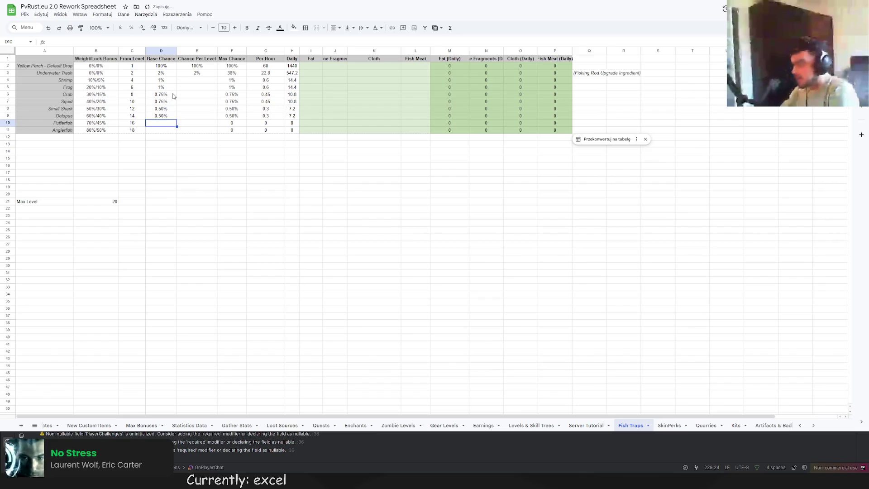
{"action": "type", "text": "0.25%"}
{"action": "key", "text": "Return"}
{"action": "type", "text": "0.25"}
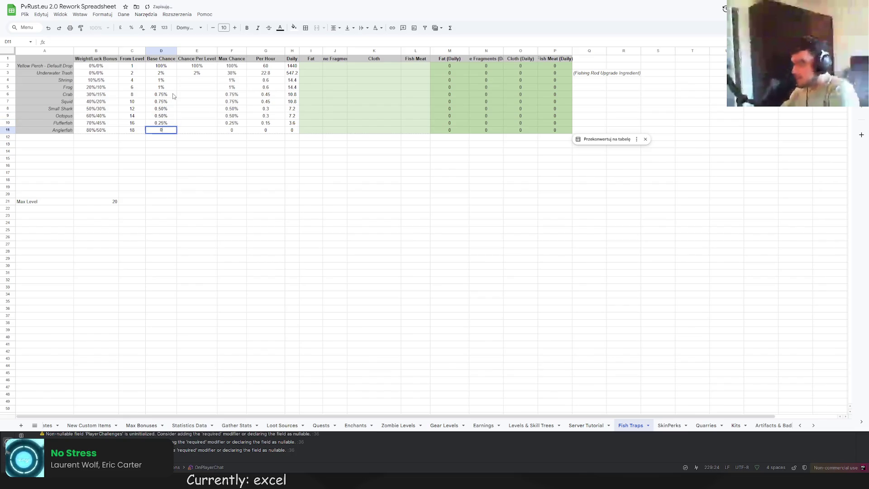
{"action": "type", "text": "%"}
{"action": "key", "text": "Return"}
{"action": "mouse_move", "coordinate": [161, 80]}
{"action": "left_mouse_down"}
{"action": "mouse_move", "coordinate": [172, 131]}
{"action": "mouse_move", "coordinate": [208, 131]}
{"action": "left_mouse_up"}
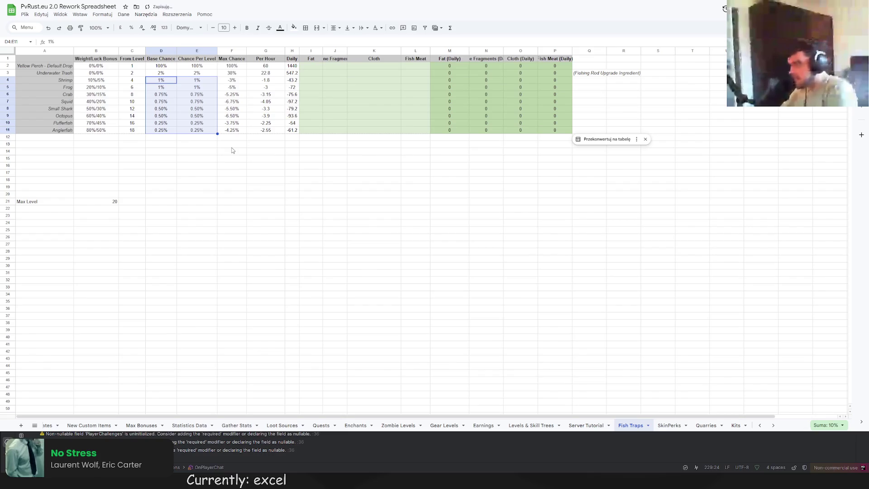
Step: Inspect the Anglerfish Max Chance formula and find its shifted Max Level reference
{"action": "left_click", "coordinate": [231, 130]}
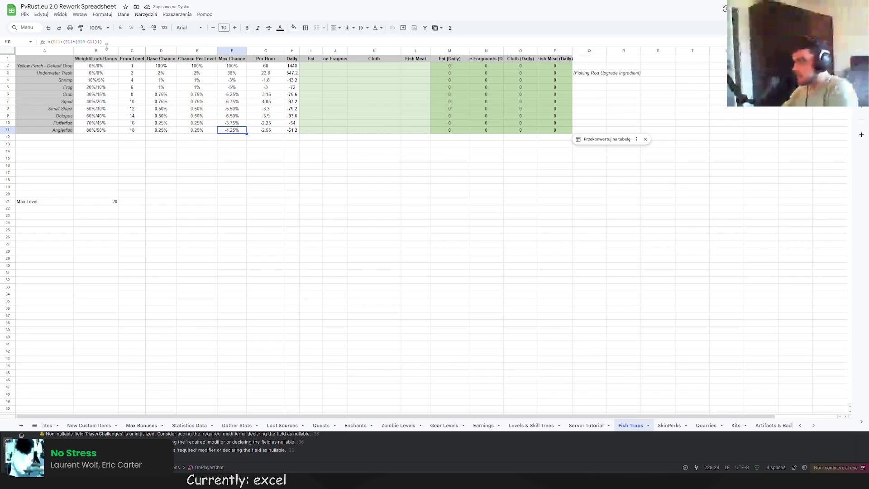
{"action": "left_click", "coordinate": [71, 43]}
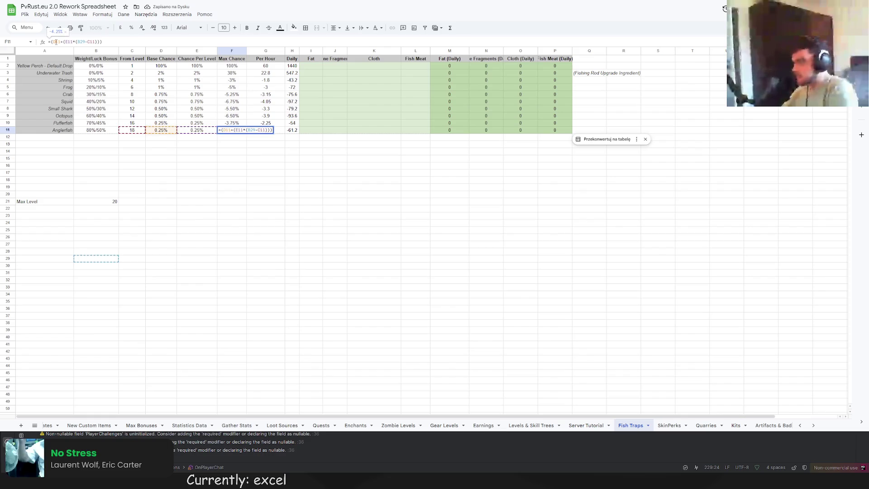
{"action": "left_click", "coordinate": [74, 42]}
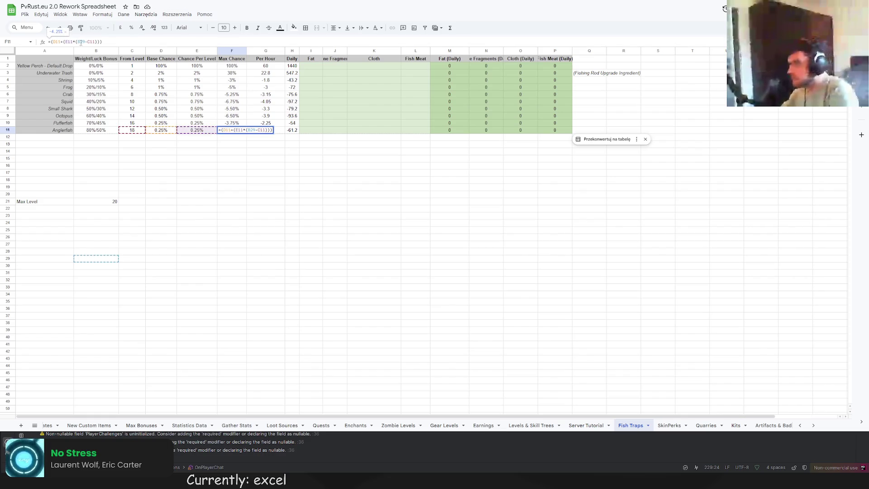
{"action": "left_click", "coordinate": [81, 41]}
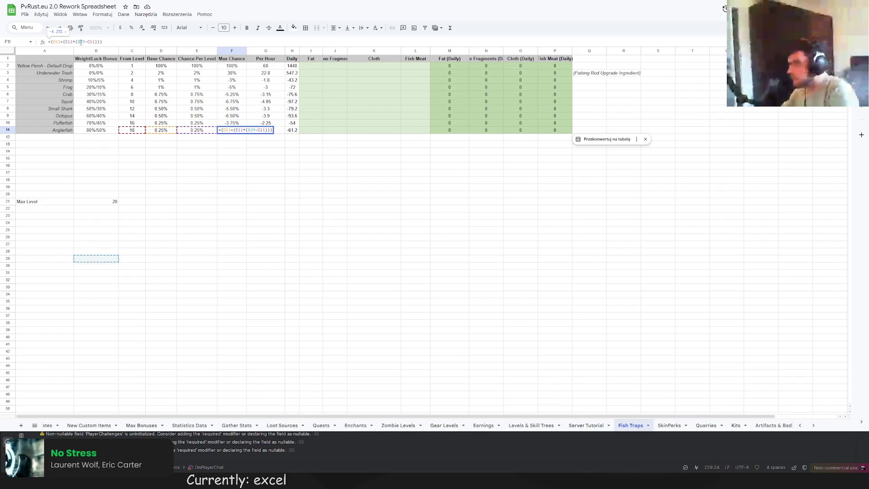
{"action": "key", "text": "Return"}
Step: Change F3's Max Level reference to B$21 and fill the formula down to F11
{"action": "left_click", "coordinate": [233, 67]}
{"action": "left_click", "coordinate": [232, 73]}
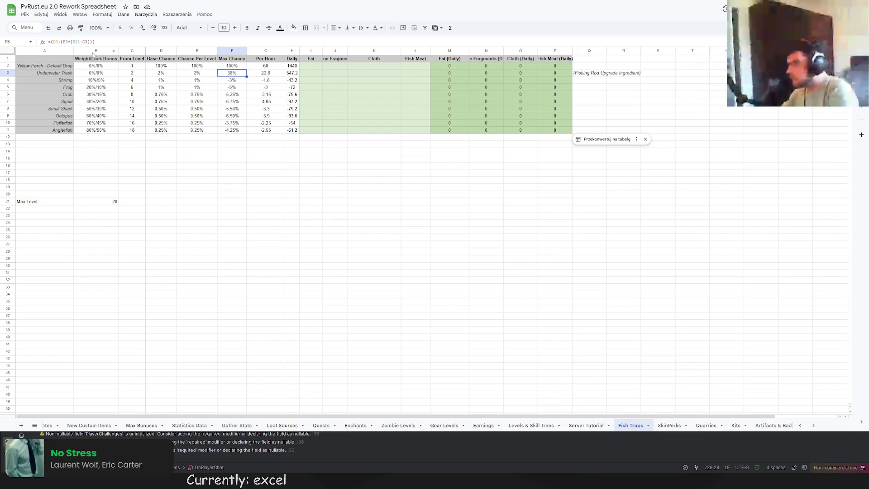
{"action": "left_click", "coordinate": [62, 42]}
{"action": "left_click", "coordinate": [77, 41]}
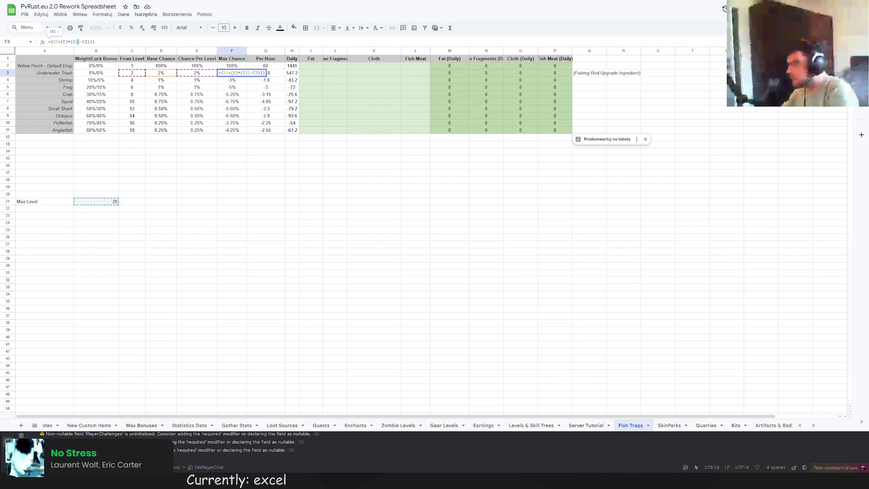
{"action": "type", "text": "$"}
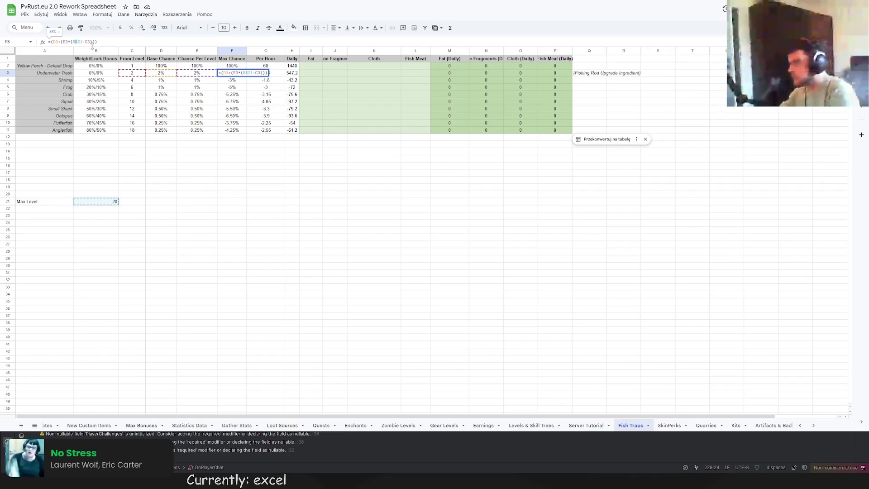
{"action": "key", "text": "Return"}
{"action": "key", "text": "Up"}
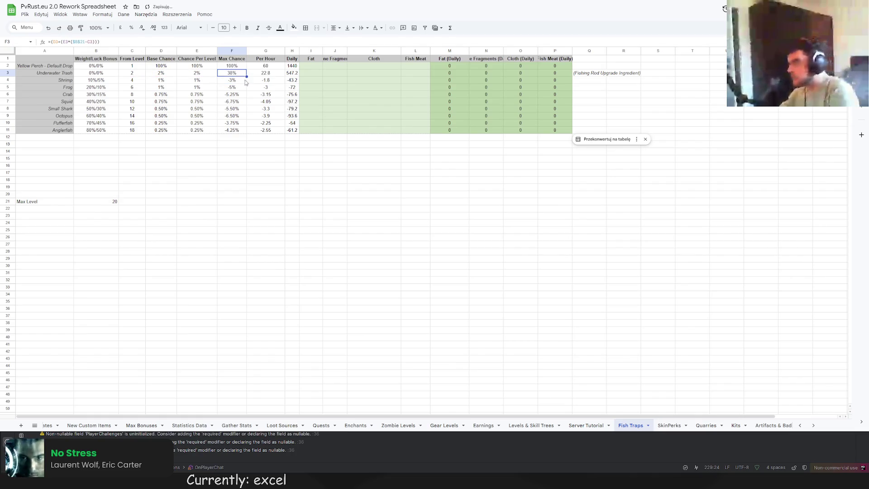
{"action": "left_click_drag", "start_coordinate": [246, 76], "coordinate": [240, 135]}
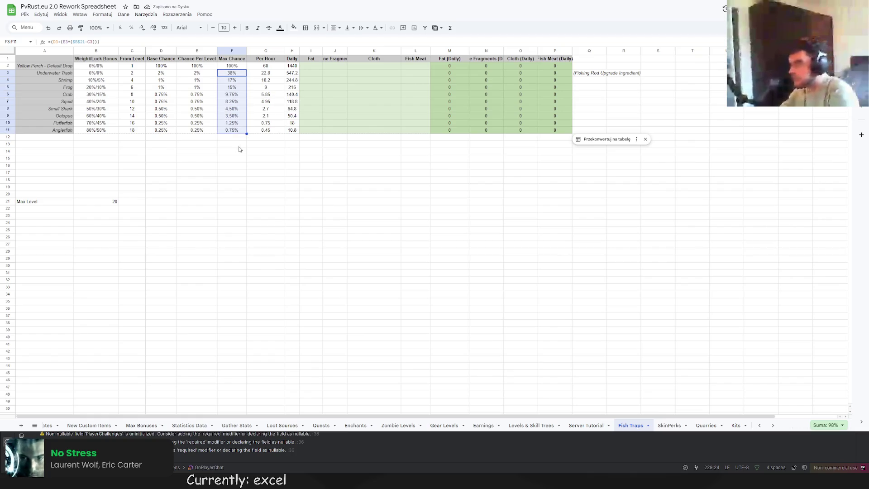
{"action": "left_click", "coordinate": [231, 139]}
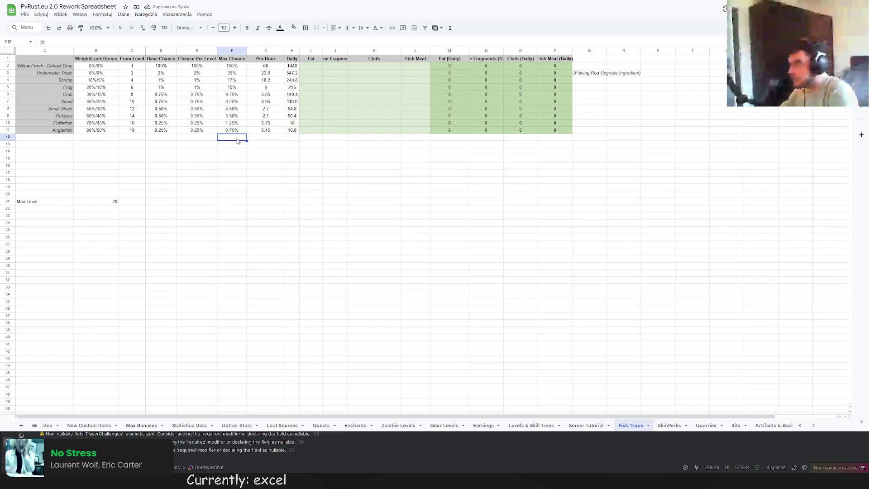
Step: Enter a SUM of the Max Chance values F3:F11 in F12, totalling 98%
{"action": "type", "text": "=SUM(F2:F11"}
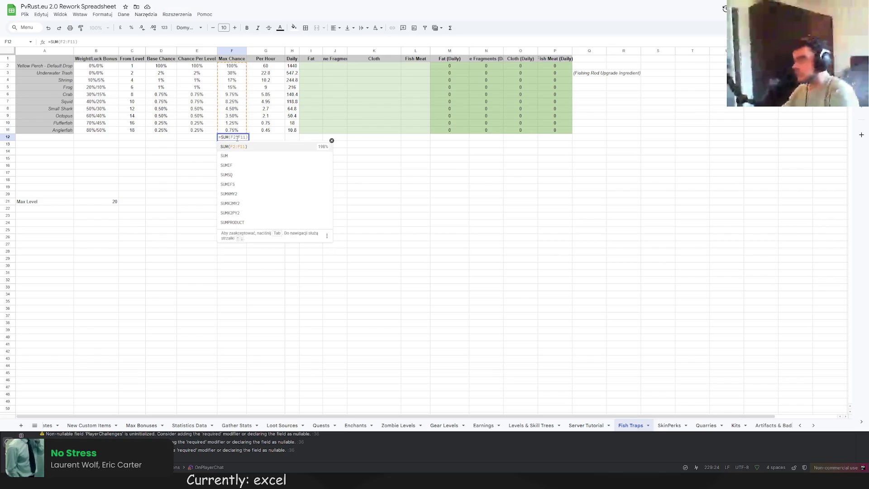
{"action": "key", "text": "Return"}
{"action": "left_click", "coordinate": [233, 136]}
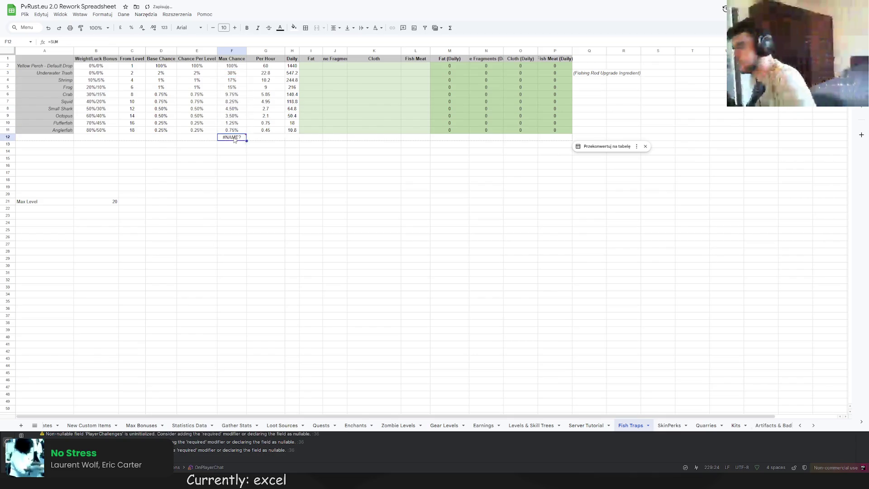
{"action": "left_click", "coordinate": [83, 44]}
{"action": "type", "text": "("}
{"action": "left_click_drag", "start_coordinate": [244, 73], "coordinate": [245, 130]}
{"action": "key", "text": "Return"}
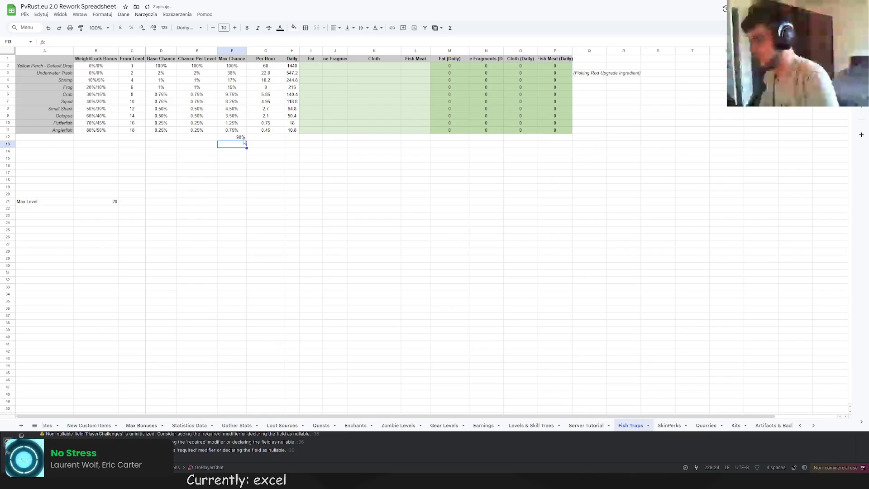
Step: Center the 98% total in F12, then select F3's Underwater Trash formula text
{"action": "left_click", "coordinate": [243, 137]}
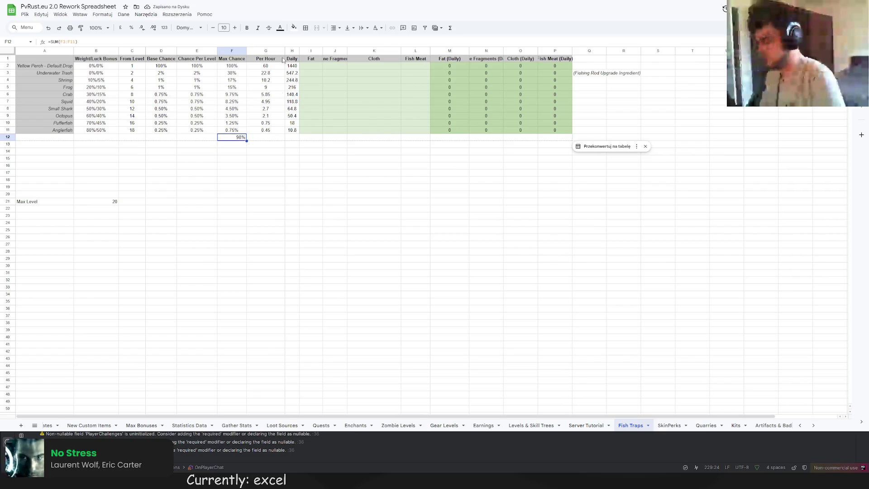
{"action": "left_click", "coordinate": [334, 28]}
{"action": "left_click", "coordinate": [347, 40]}
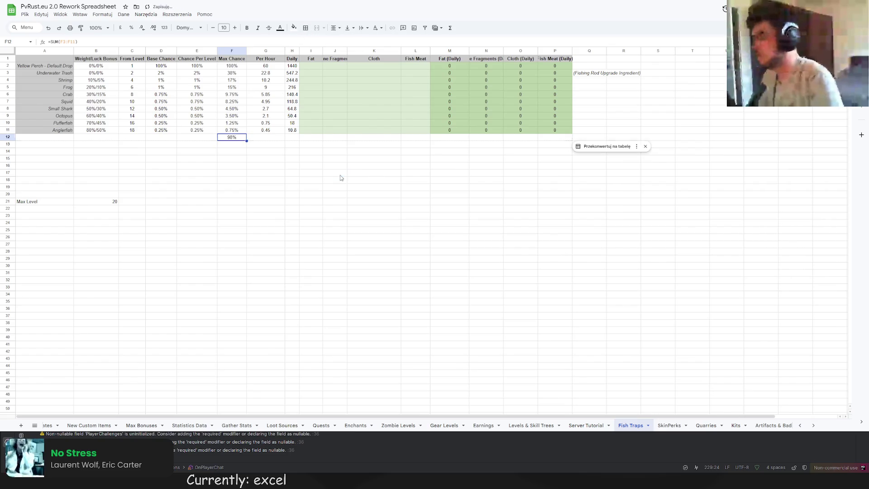
{"action": "left_click", "coordinate": [337, 173]}
{"action": "left_click", "coordinate": [236, 65]}
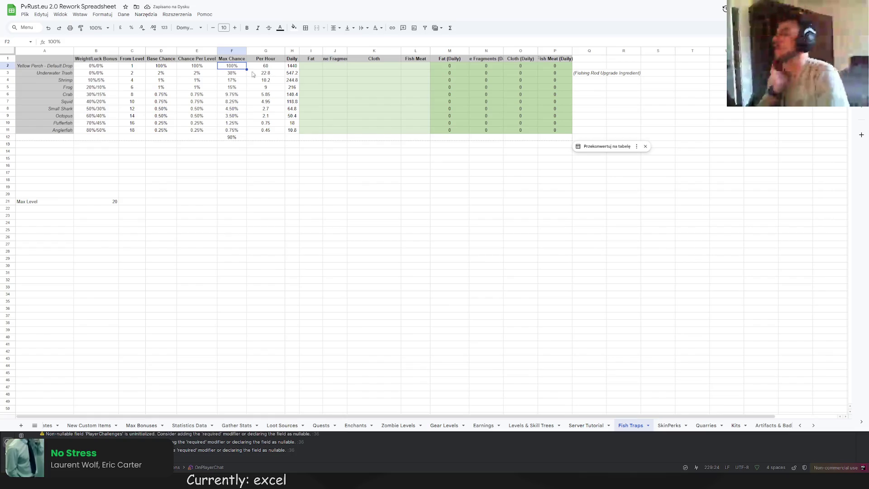
{"action": "left_click", "coordinate": [231, 74]}
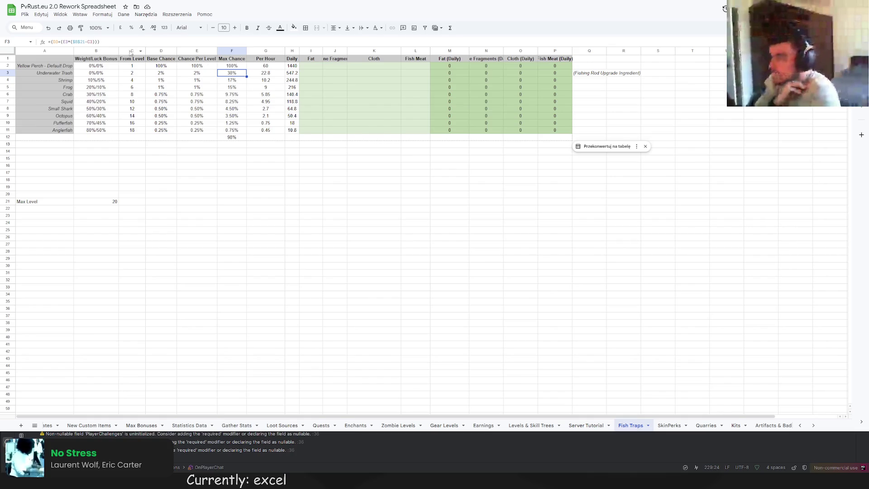
{"action": "left_click_drag", "start_coordinate": [116, 43], "coordinate": [42, 40]}
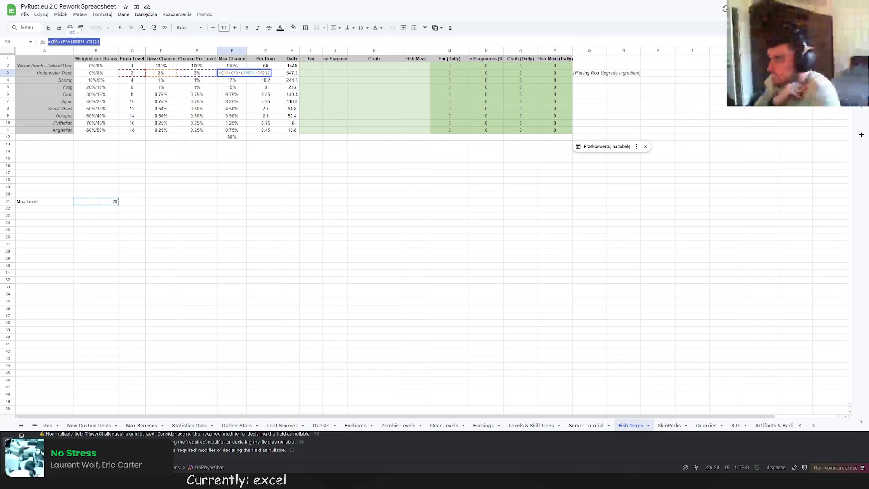
Step: Replace F3's formula with a fixed 20% and give the cell a light red fill
{"action": "type", "text": "20"}
{"action": "key", "text": "Return"}
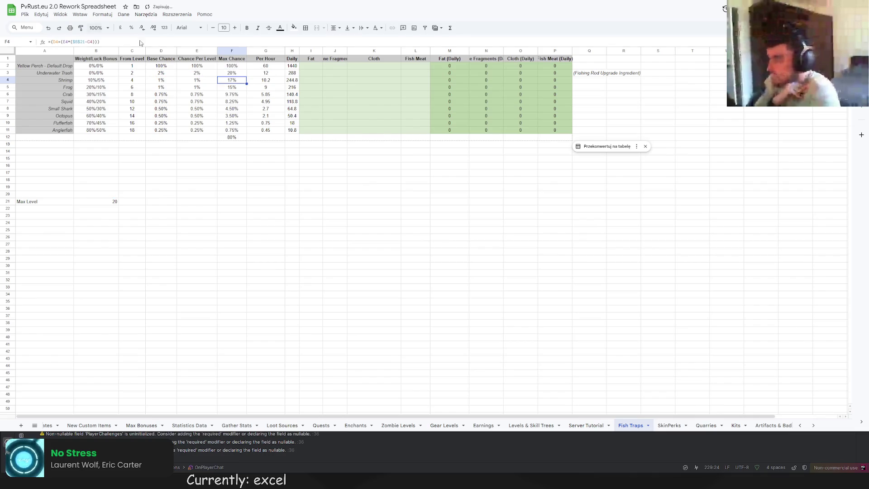
{"action": "left_click", "coordinate": [226, 74]}
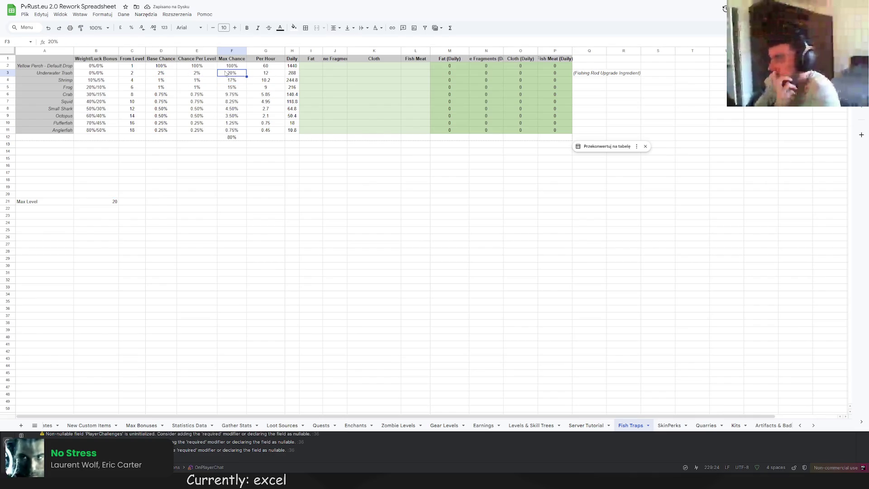
{"action": "left_click", "coordinate": [293, 27]}
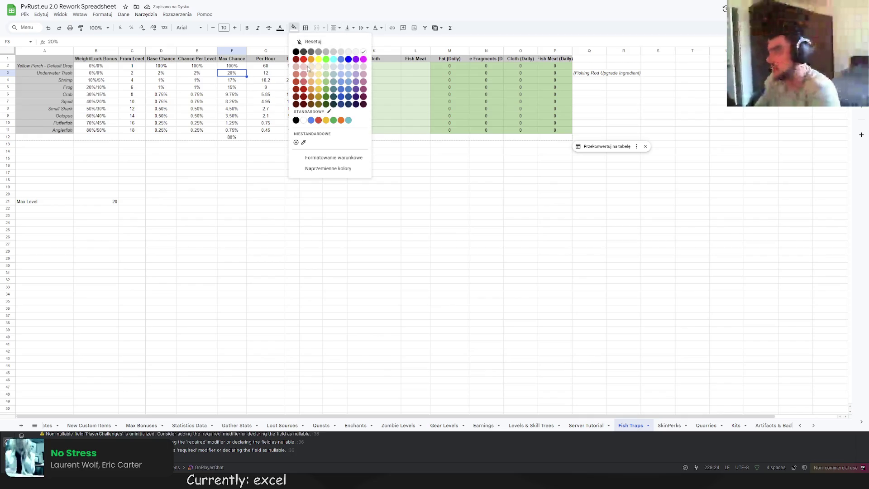
{"action": "left_click", "coordinate": [308, 66]}
{"action": "left_click", "coordinate": [595, 73]}
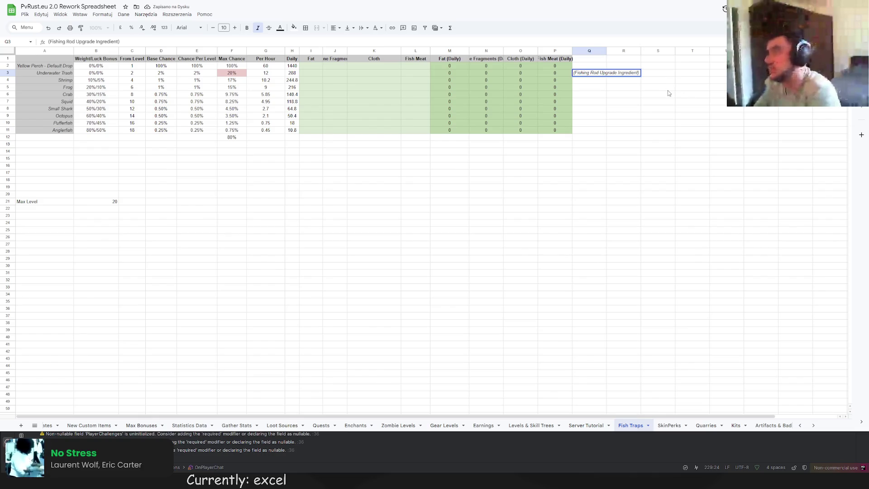
Step: Append ', Disappears from level 12' inside the parentheses of Q3's note
{"action": "type", "text": ", Disappers from lev"}
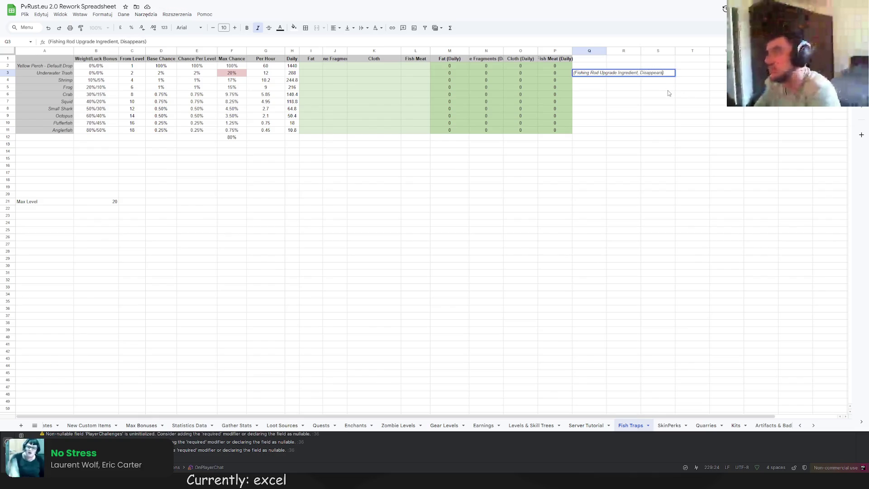
{"action": "type", "text": "el"}
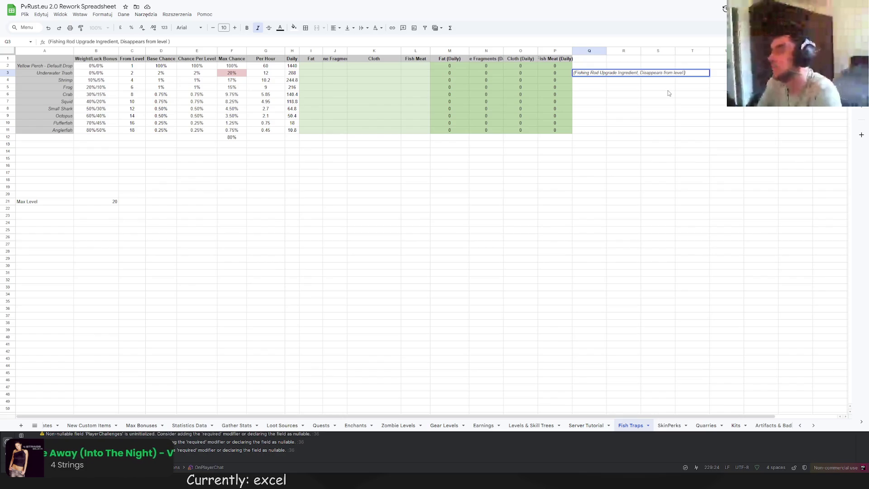
{"action": "type", "text": "12"}
{"action": "key", "text": "Return"}
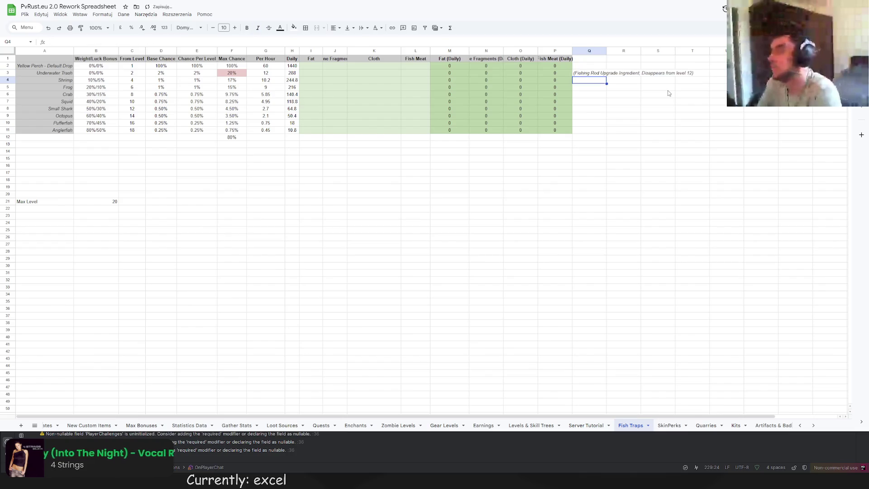
{"action": "left_click", "coordinate": [643, 73]}
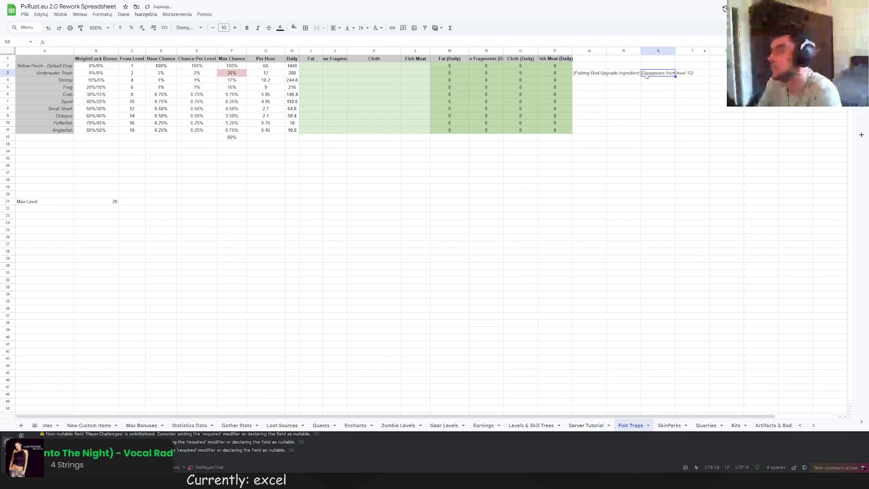
{"action": "left_click", "coordinate": [636, 135]}
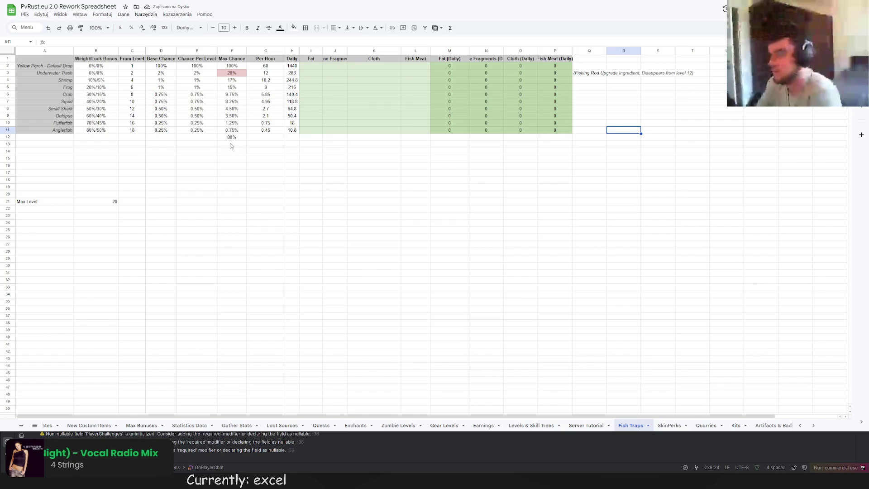
{"action": "left_click", "coordinate": [280, 196]}
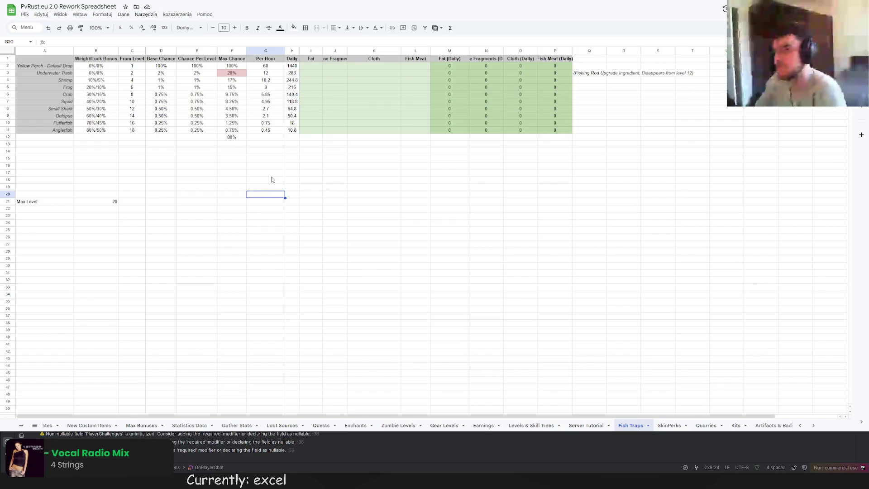
{"action": "left_click", "coordinate": [239, 138]}
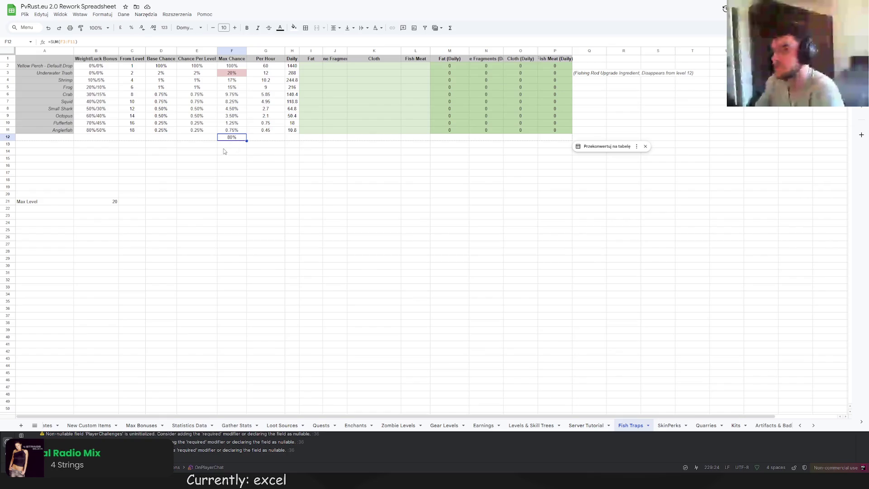
{"action": "left_click", "coordinate": [204, 168]}
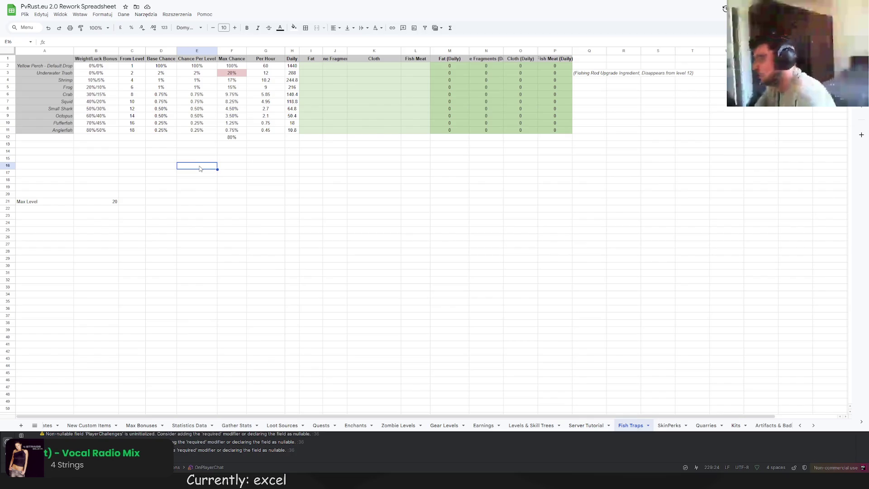
{"action": "left_click", "coordinate": [235, 74]}
{"action": "key", "text": "Down"}
{"action": "key", "text": "Down"}
{"action": "key", "text": "Down"}
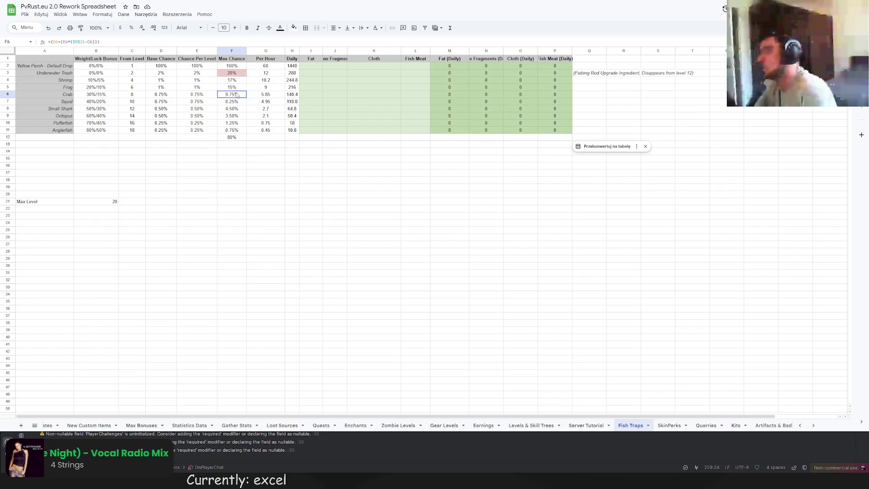
{"action": "key", "text": "Down"}
{"action": "key", "text": "Down"}
{"action": "key", "text": "Down"}
{"action": "key", "text": "Down"}
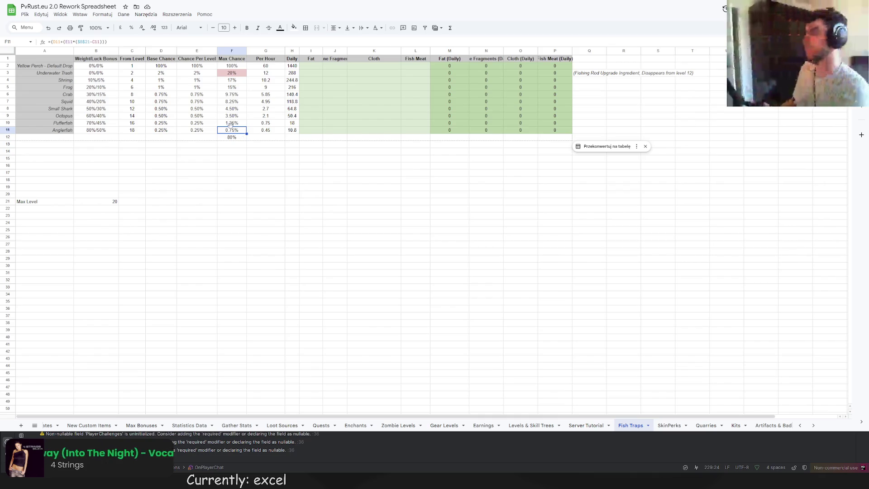
{"action": "left_click", "coordinate": [235, 69]}
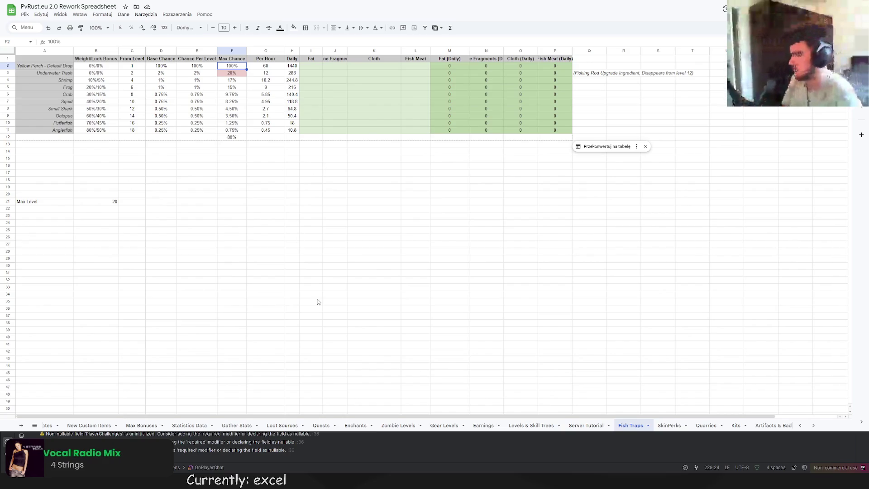
Step: Auto-fit the Bone Fragments, Fat, Cloth and Per Hour columns to their headers
{"action": "double_click", "coordinate": [347, 51]}
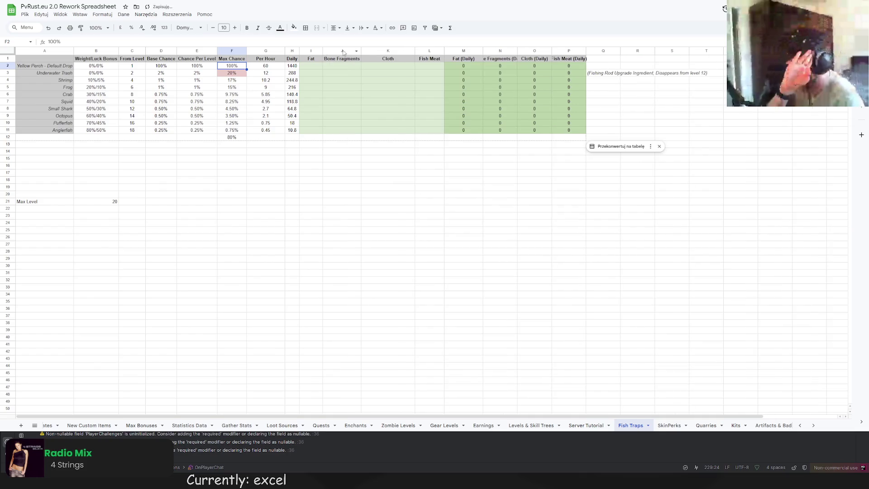
{"action": "double_click", "coordinate": [322, 50]}
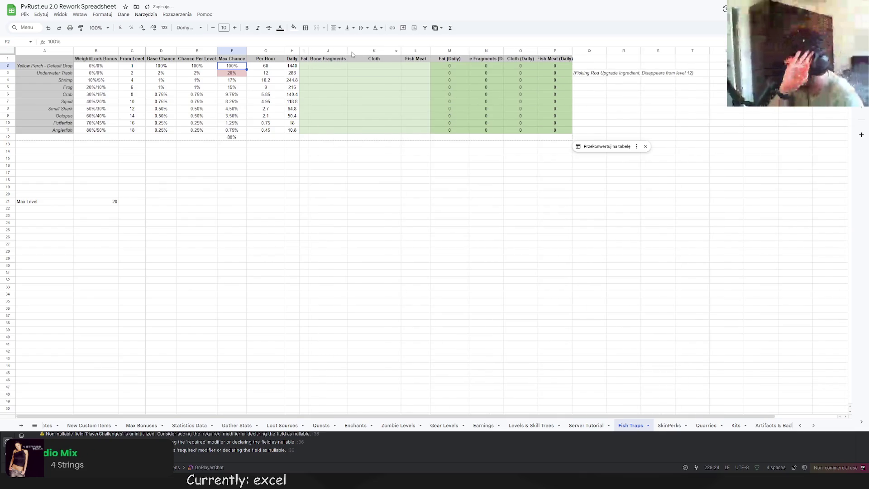
{"action": "double_click", "coordinate": [401, 51]}
{"action": "double_click", "coordinate": [285, 51]}
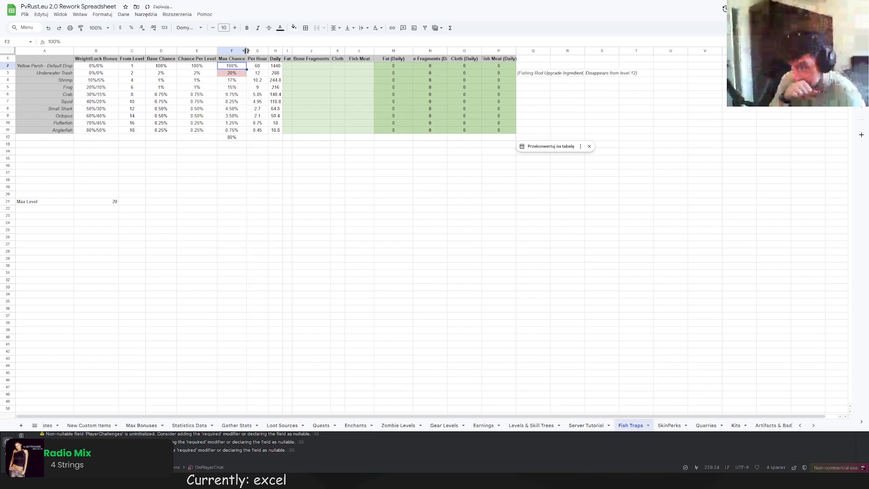
{"action": "left_click", "coordinate": [337, 51]}
Step: Auto-fit Fish Meat and the Daily resource columns, and widen column Q to fit the note
{"action": "double_click", "coordinate": [373, 50]}
{"action": "double_click", "coordinate": [407, 50]}
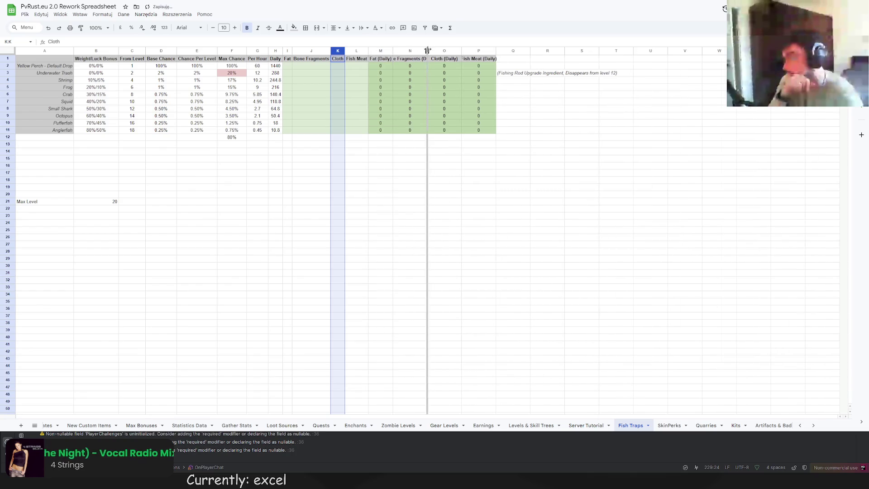
{"action": "double_click", "coordinate": [426, 50]}
{"action": "double_click", "coordinate": [480, 51]}
{"action": "double_click", "coordinate": [510, 51]}
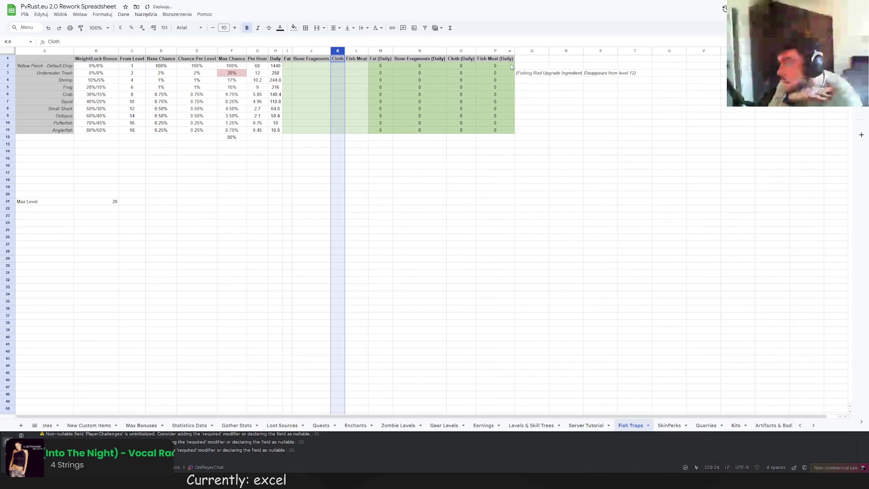
{"action": "left_click", "coordinate": [552, 108]}
{"action": "left_click", "coordinate": [547, 50]}
{"action": "double_click", "coordinate": [549, 51]}
{"action": "left_click", "coordinate": [688, 158]}
{"action": "left_click", "coordinate": [715, 223]}
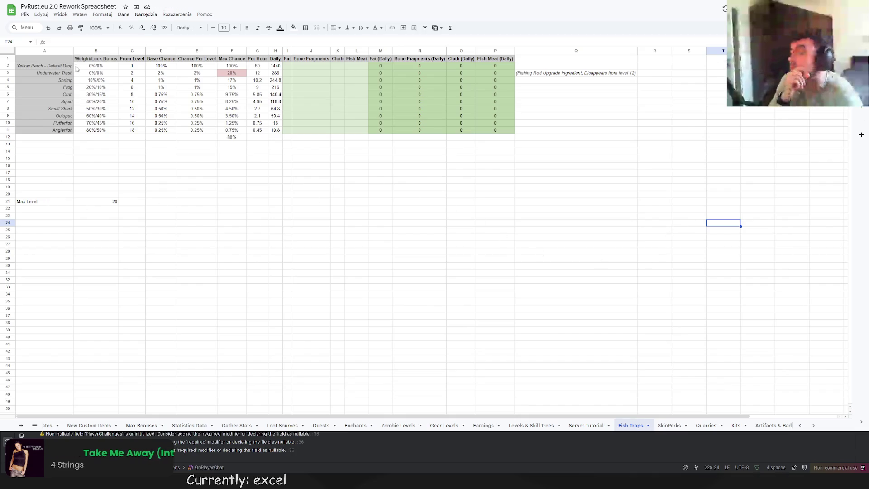
Step: Right-align and bold the Max Level label, and italicize its value 20
{"action": "left_click_drag", "start_coordinate": [43, 204], "coordinate": [104, 202]}
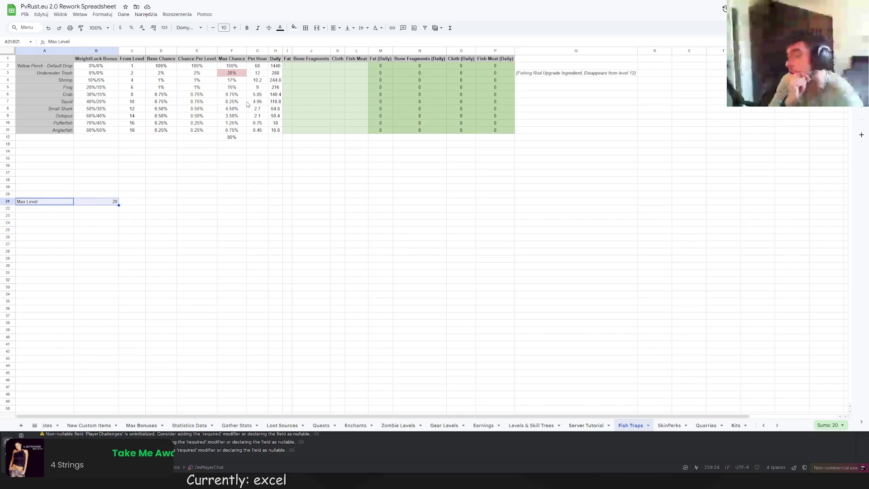
{"action": "left_click", "coordinate": [45, 202]}
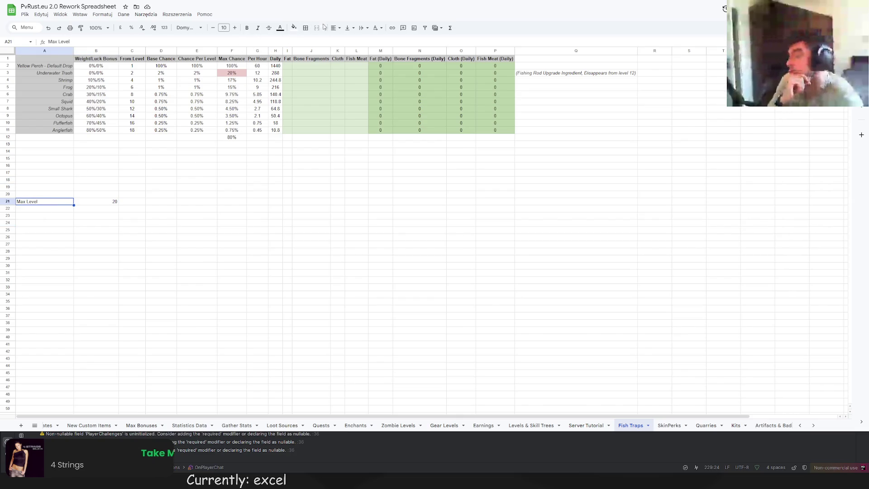
{"action": "left_click", "coordinate": [335, 28]}
{"action": "left_click", "coordinate": [356, 41]}
{"action": "left_click", "coordinate": [247, 29]}
{"action": "left_click", "coordinate": [111, 202]}
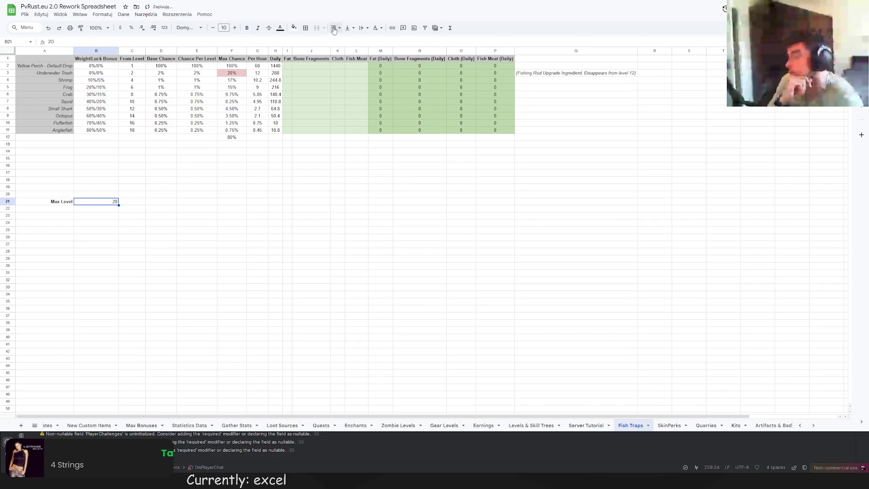
{"action": "left_click", "coordinate": [257, 28]}
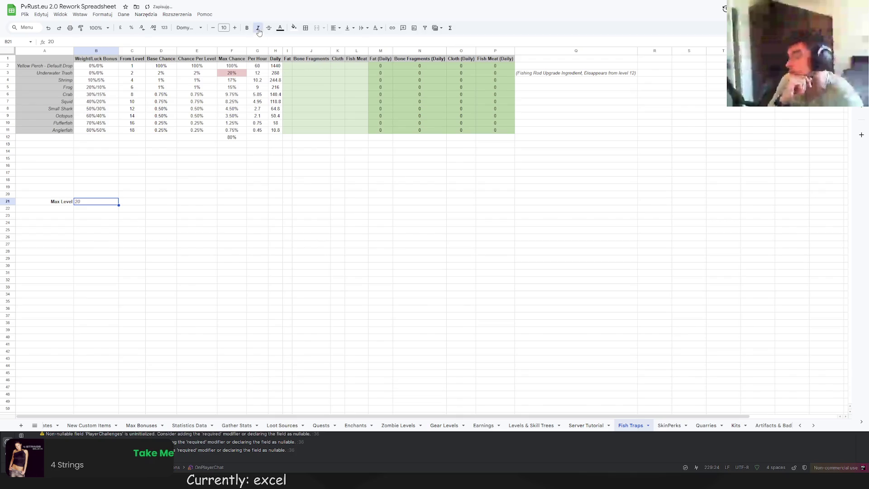
{"action": "left_click", "coordinate": [193, 216]}
{"action": "left_click", "coordinate": [95, 201]}
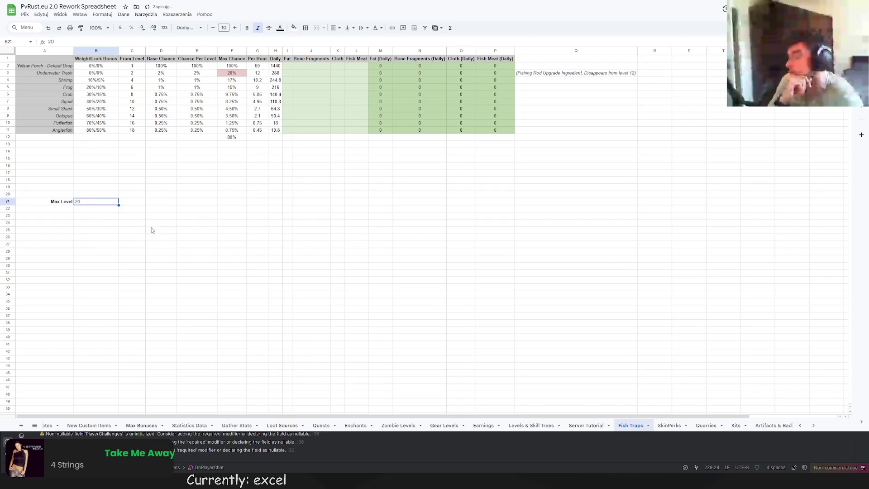
Step: Fill the Max Level label light grey and its value 20 light green
{"action": "left_click", "coordinate": [40, 202]}
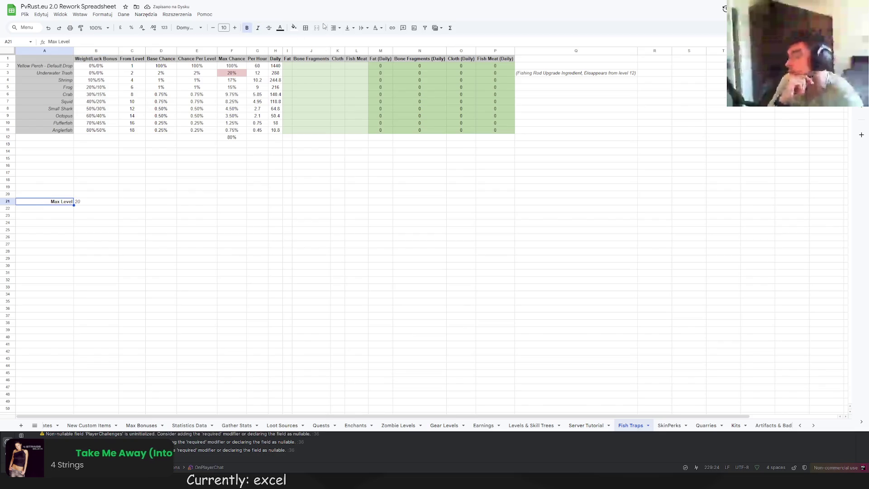
{"action": "left_click", "coordinate": [293, 27]}
{"action": "left_click", "coordinate": [340, 53]}
{"action": "left_click", "coordinate": [165, 209]}
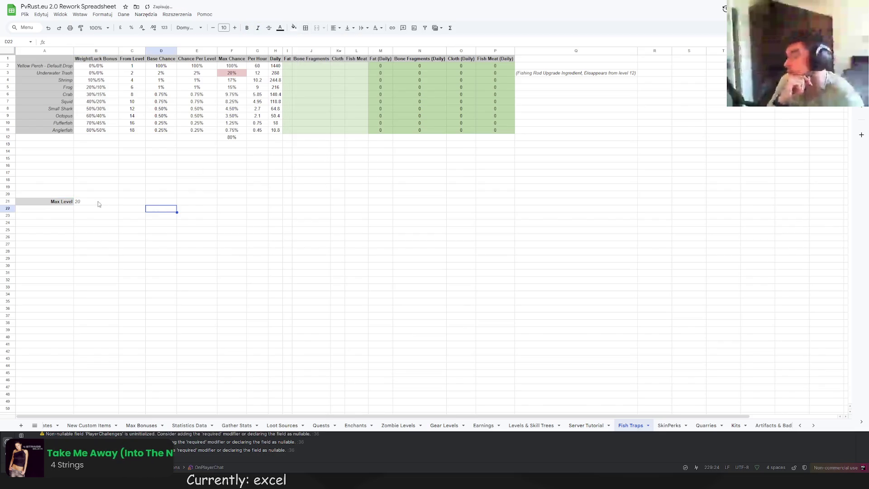
{"action": "key", "text": "Left"}
{"action": "key", "text": "Left"}
{"action": "key", "text": "Up"}
{"action": "key", "text": "Down"}
{"action": "key", "text": "Right"}
{"action": "key", "text": "Right"}
{"action": "key", "text": "Right"}
{"action": "key", "text": "Left"}
{"action": "key", "text": "Left"}
{"action": "key", "text": "Left"}
{"action": "key", "text": "Up"}
{"action": "left_click", "coordinate": [293, 28]}
{"action": "left_click", "coordinate": [329, 75]}
{"action": "left_click", "coordinate": [232, 179]}
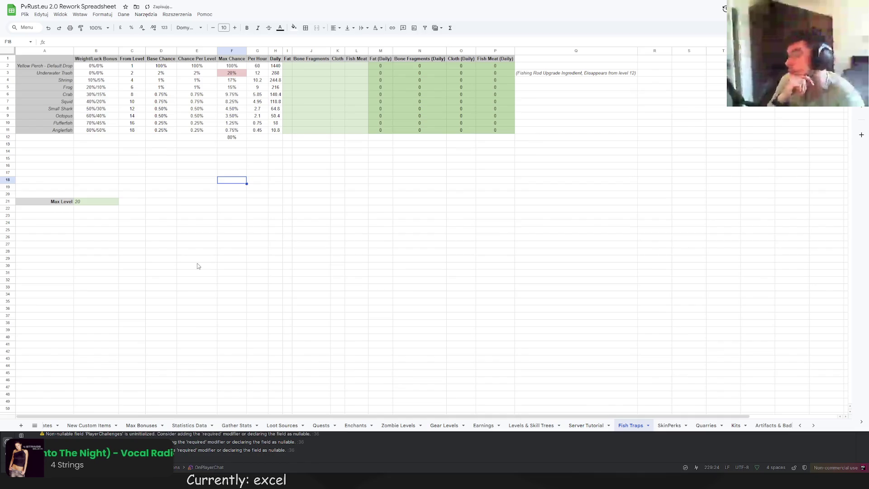
{"action": "scroll", "coordinate": [239, 272], "scroll_direction": "down", "scroll_amount": 1}
{"action": "scroll", "coordinate": [272, 226], "scroll_direction": "up", "scroll_amount": 1}
Step: Enter a bold, centred SUM AT MAX LVL label in E12 beside the total
{"action": "left_click", "coordinate": [288, 202]}
{"action": "left_click", "coordinate": [240, 139]}
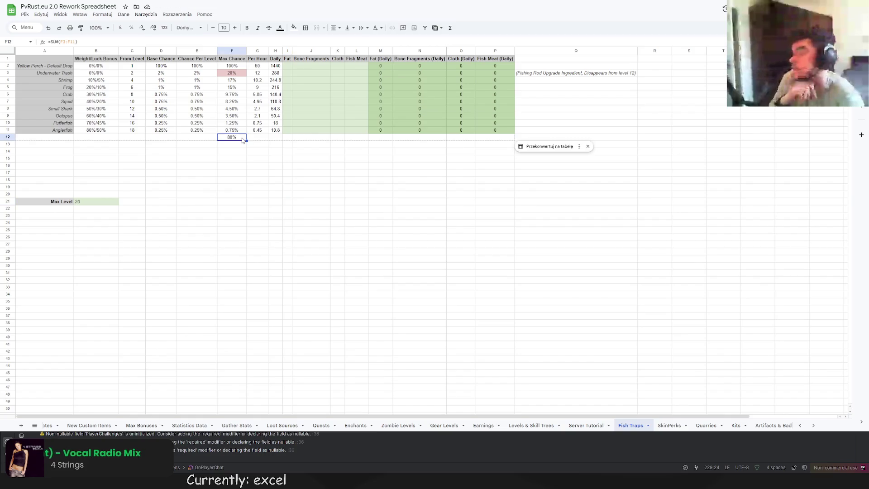
{"action": "double_click", "coordinate": [200, 137]}
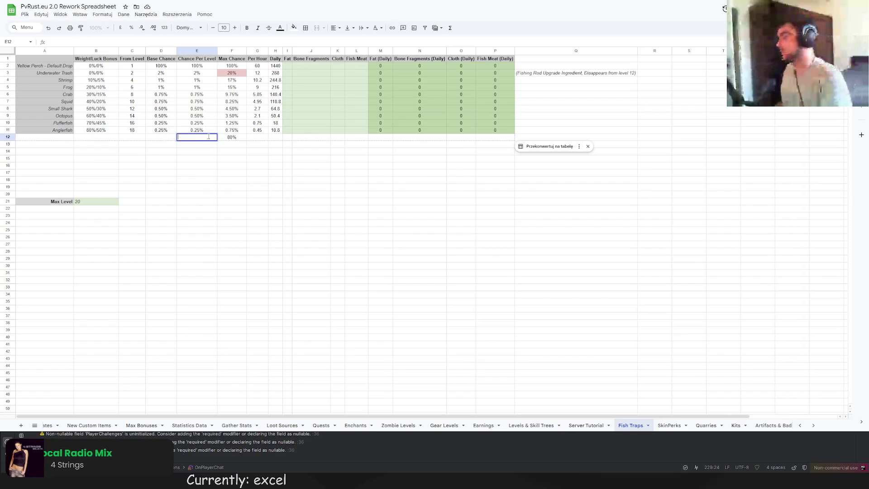
{"action": "type", "text": "SUM AT MAX LVL"}
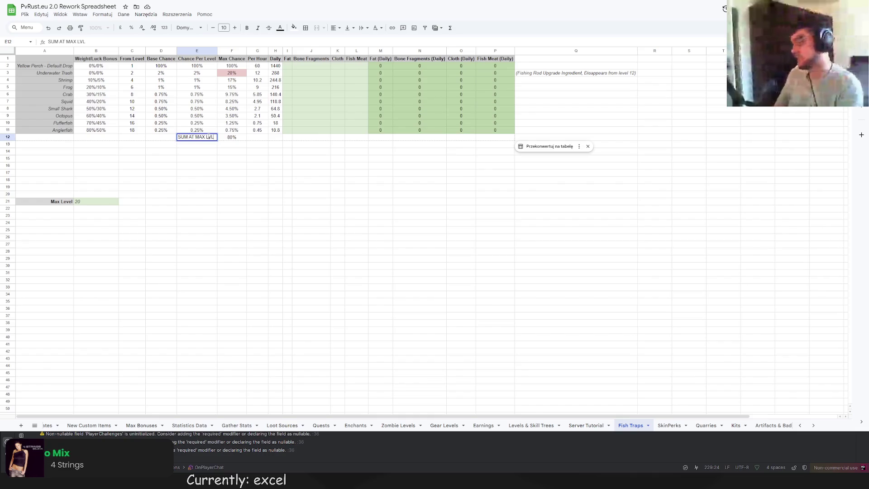
{"action": "key", "text": "Return"}
{"action": "key", "text": "Up"}
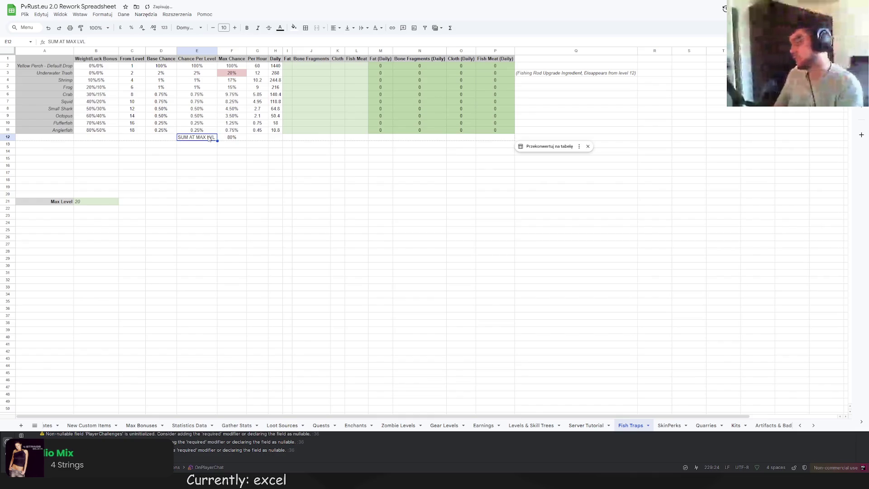
{"action": "left_click", "coordinate": [247, 28]}
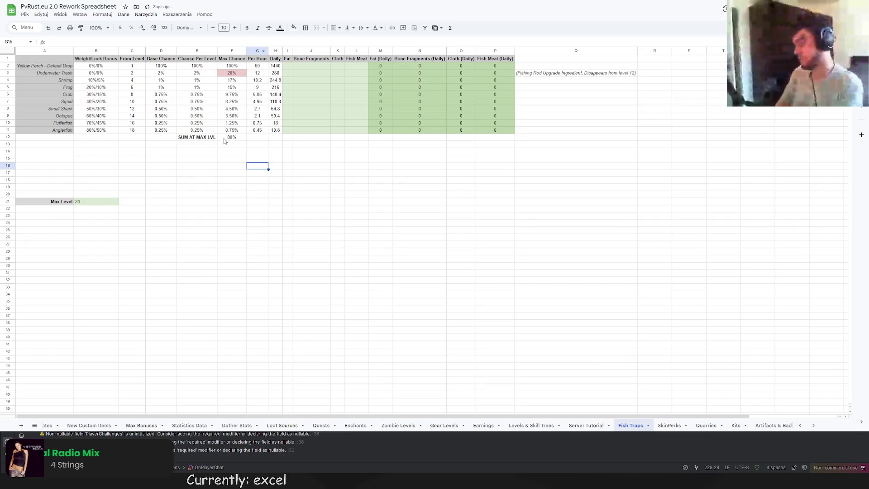
{"action": "left_click", "coordinate": [335, 28]}
{"action": "left_click", "coordinate": [347, 41]}
{"action": "left_click", "coordinate": [287, 173]}
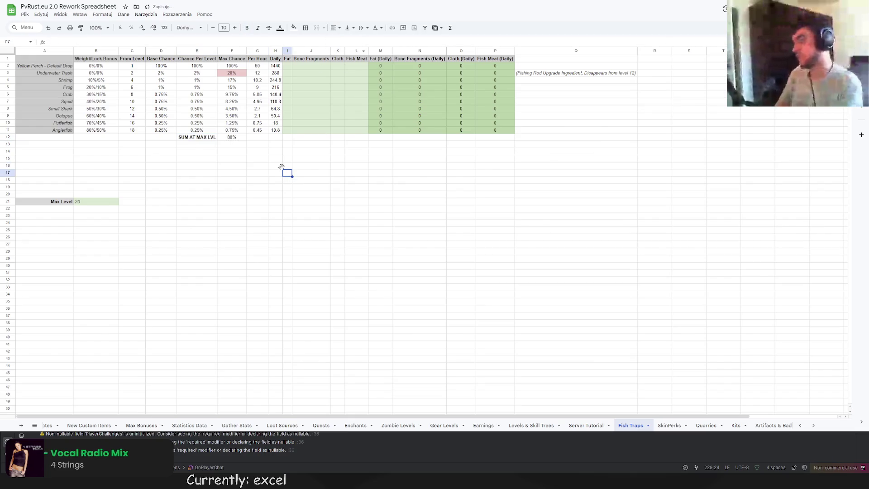
Step: Italicize the 80% total, shade it and the label light grey, then go to Server Tutorial
{"action": "left_click", "coordinate": [231, 138]}
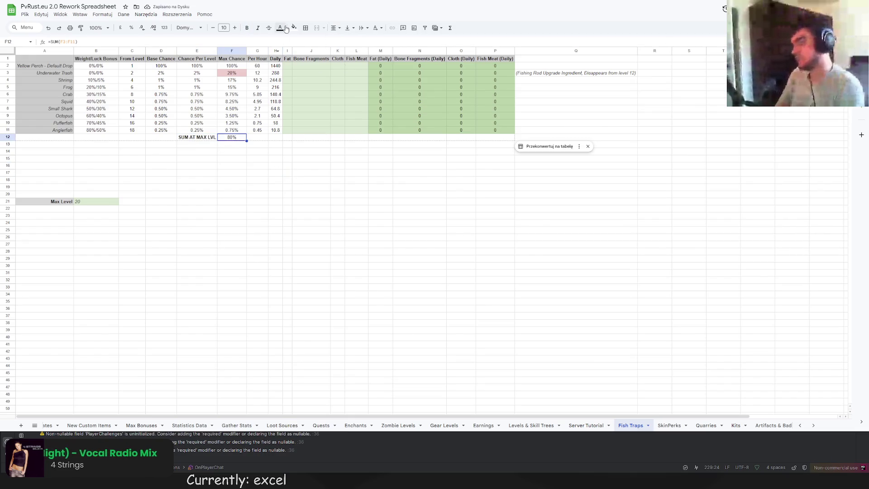
{"action": "left_click", "coordinate": [257, 28]}
{"action": "left_click", "coordinate": [270, 171]}
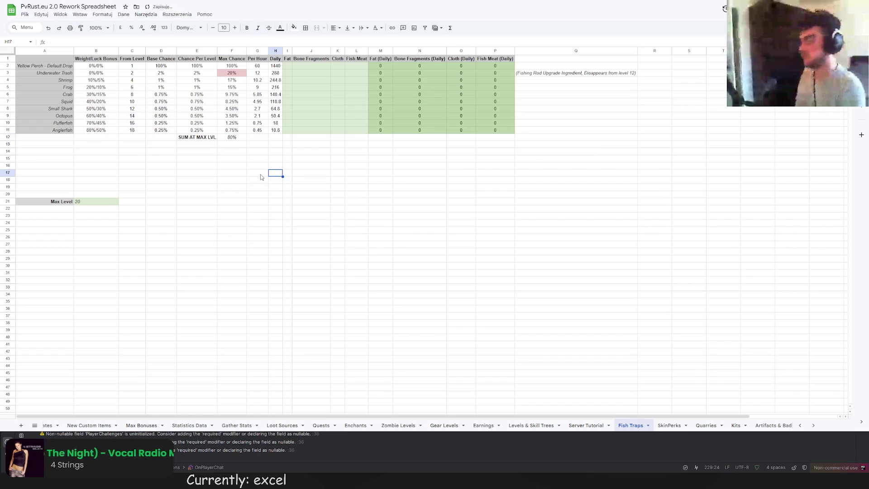
{"action": "left_click", "coordinate": [237, 137]}
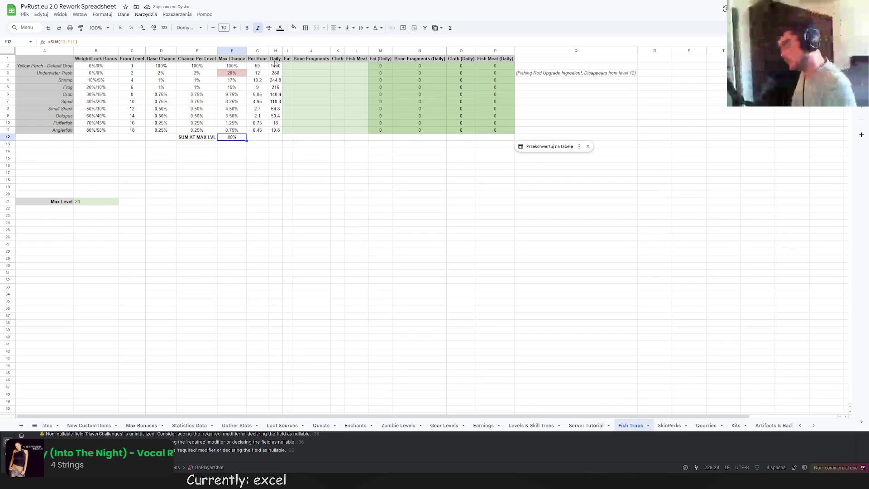
{"action": "left_click", "coordinate": [292, 28]}
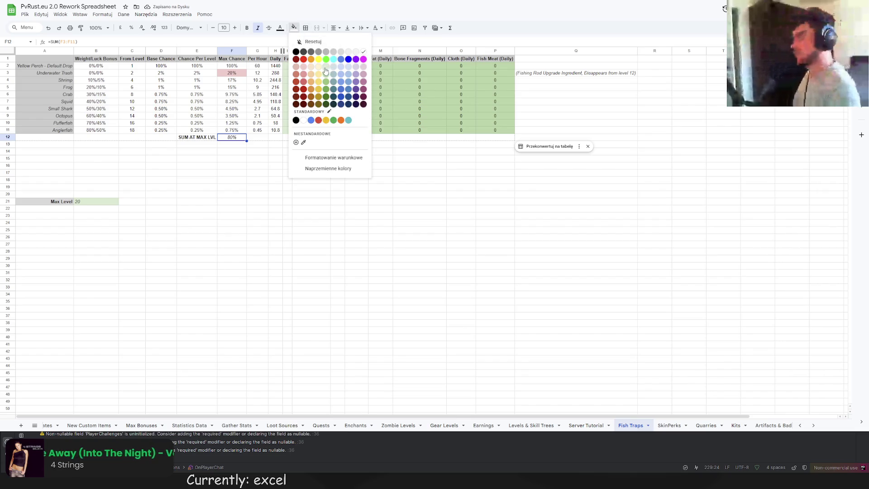
{"action": "left_click", "coordinate": [334, 68]}
{"action": "left_click", "coordinate": [232, 166]}
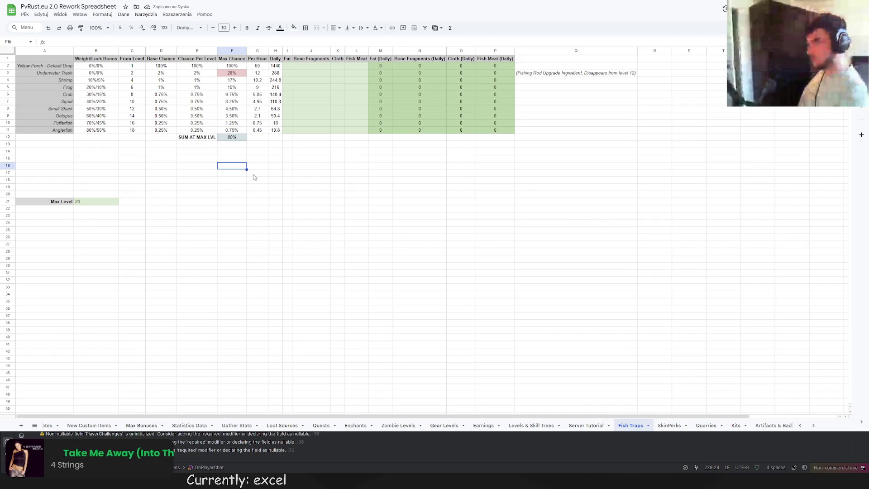
{"action": "left_click", "coordinate": [204, 138]}
{"action": "left_click", "coordinate": [294, 27]}
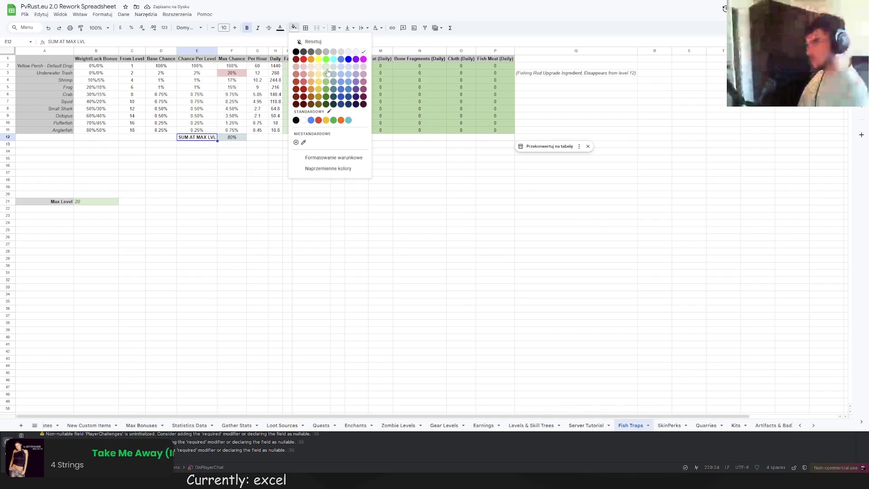
{"action": "left_click", "coordinate": [334, 54]}
{"action": "left_click", "coordinate": [256, 166]}
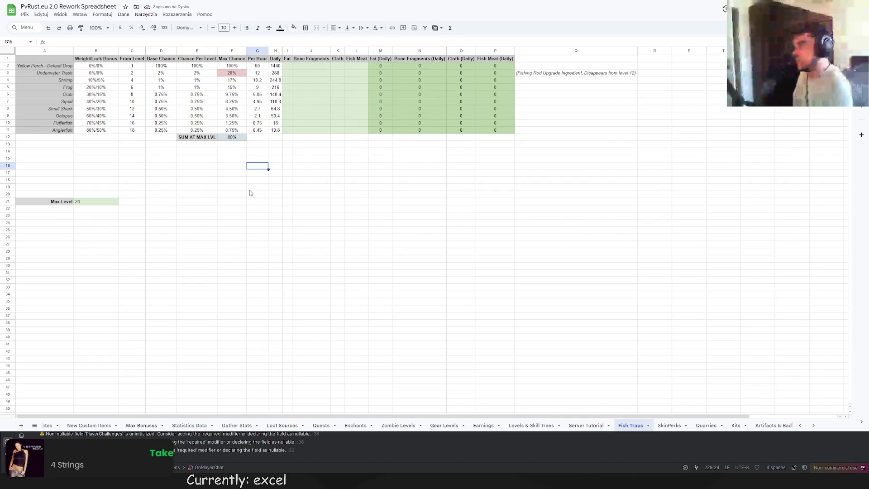
{"action": "left_click", "coordinate": [586, 425]}
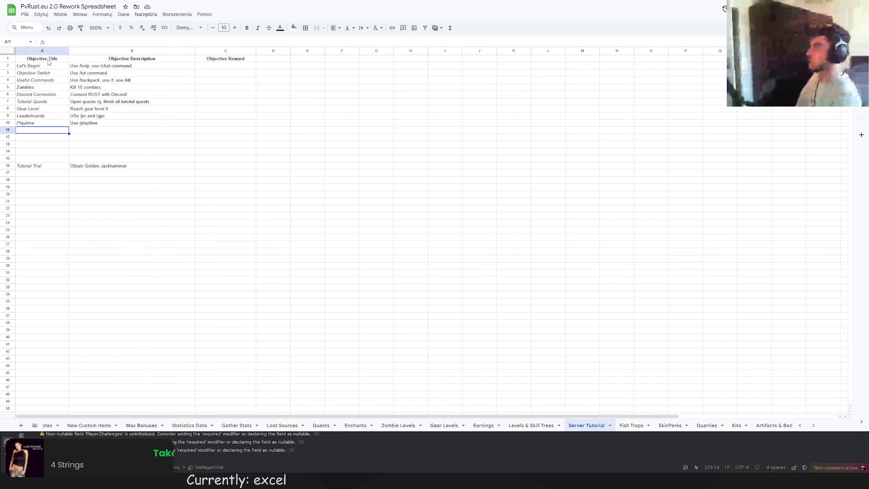
Step: Shade the Server Tutorial header row A1:C1 light grey
{"action": "left_click_drag", "start_coordinate": [48, 60], "coordinate": [227, 58]}
{"action": "left_click", "coordinate": [294, 27]}
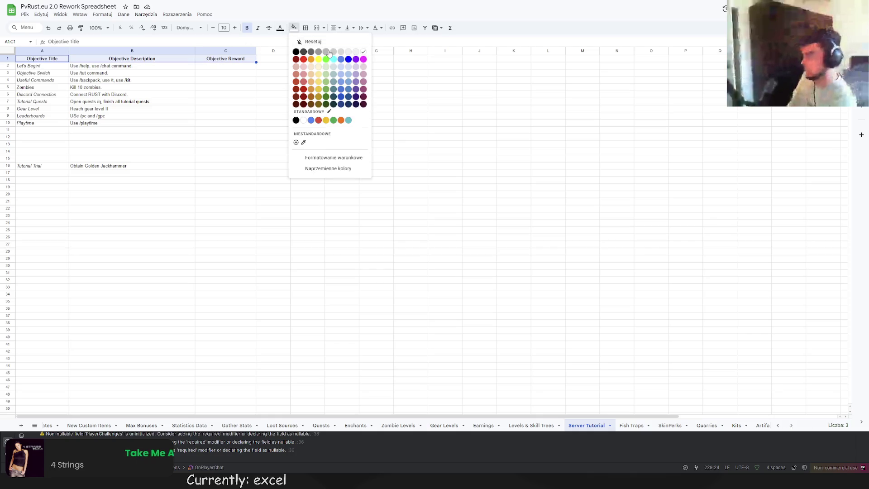
{"action": "left_click", "coordinate": [333, 51]}
{"action": "left_click", "coordinate": [273, 101]}
Step: Fill the Objective Title cells A2:A33 light green
{"action": "left_click_drag", "start_coordinate": [36, 66], "coordinate": [36, 289]}
{"action": "left_click", "coordinate": [294, 28]}
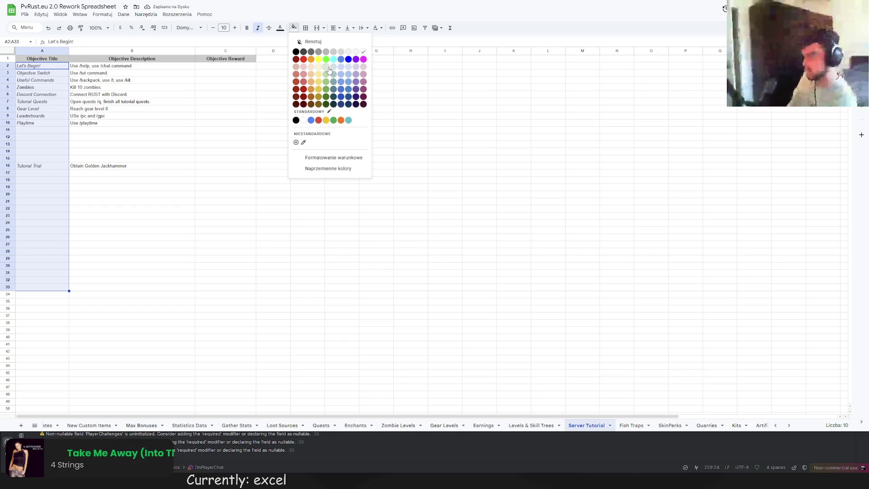
{"action": "left_click", "coordinate": [328, 68]}
{"action": "left_click", "coordinate": [273, 129]}
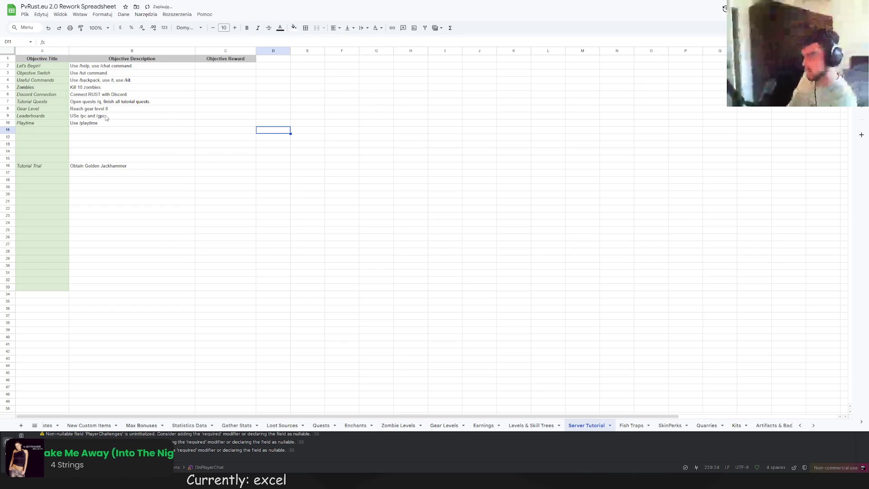
Step: Centre the objective titles in A2:A33, then switch to the Levels & Skill Trees sheet
{"action": "left_click_drag", "start_coordinate": [31, 176], "coordinate": [43, 287]}
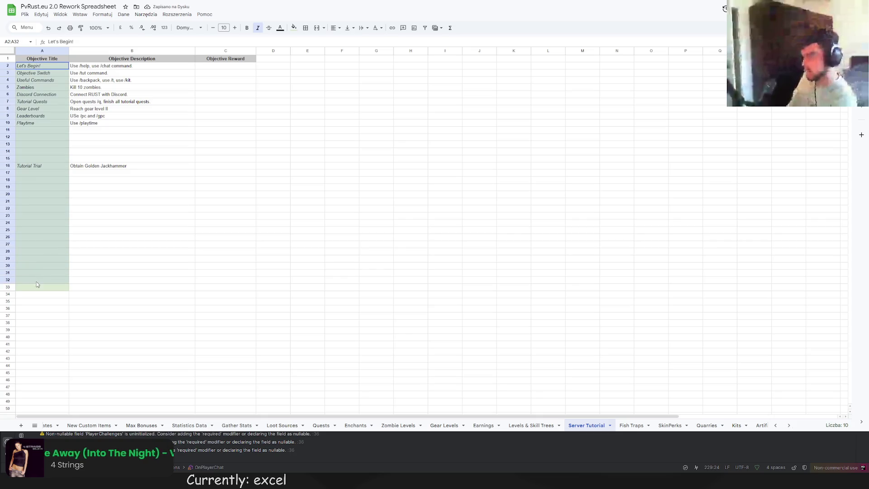
{"action": "left_click", "coordinate": [335, 28]}
{"action": "left_click", "coordinate": [347, 42]}
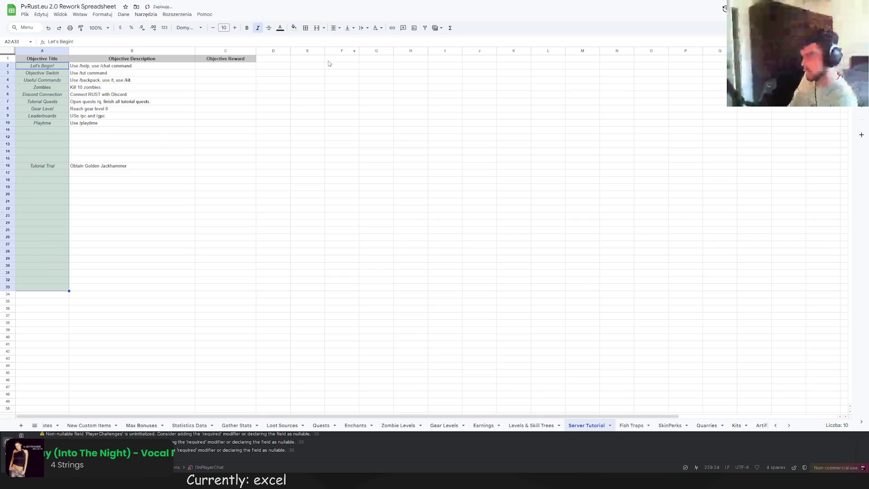
{"action": "left_click", "coordinate": [226, 138]}
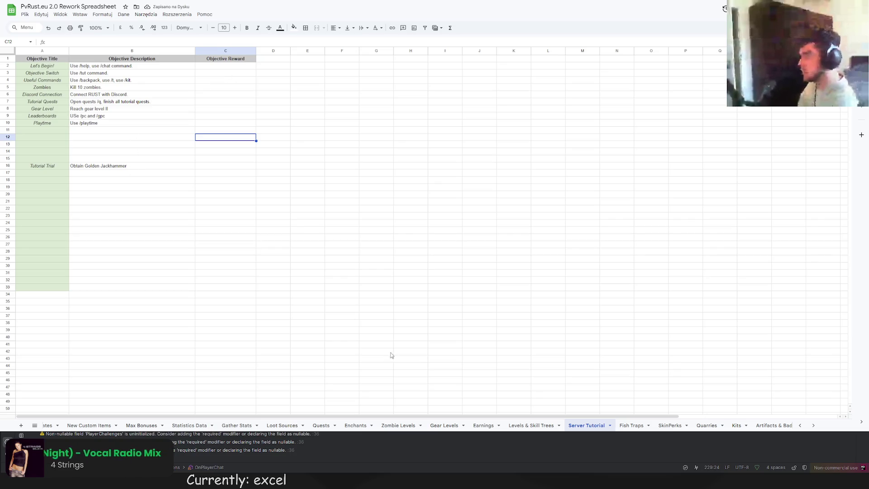
{"action": "left_click", "coordinate": [543, 426]}
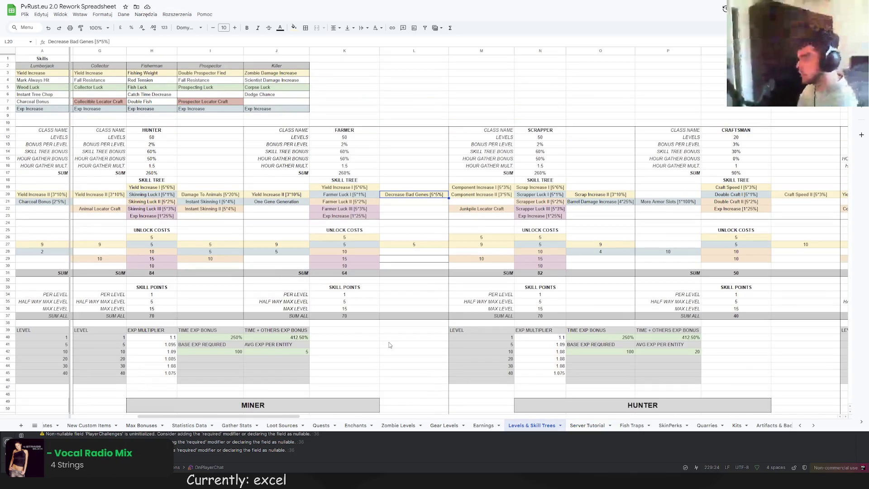
Step: Move through the Earnings, Gear Levels and Loot Sources sheets to the Quests sheet
{"action": "left_click", "coordinate": [481, 425]}
{"action": "left_click", "coordinate": [442, 427]}
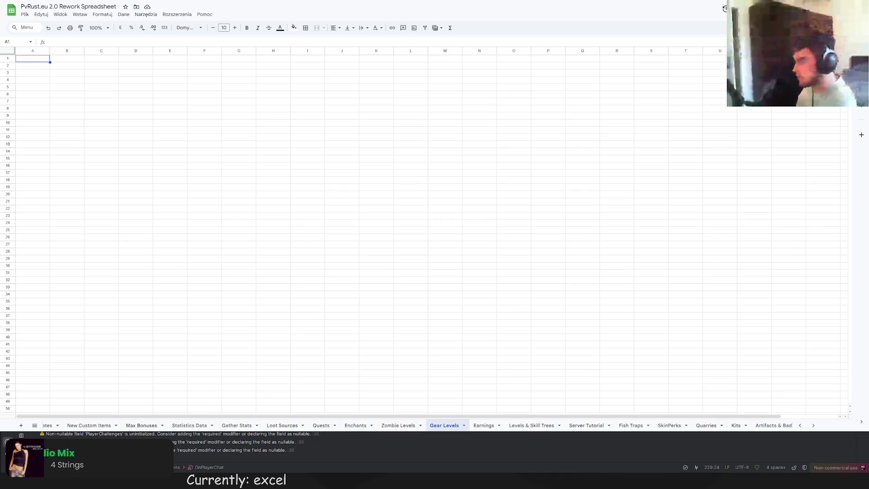
{"action": "left_click", "coordinate": [282, 425]}
{"action": "left_click", "coordinate": [320, 426]}
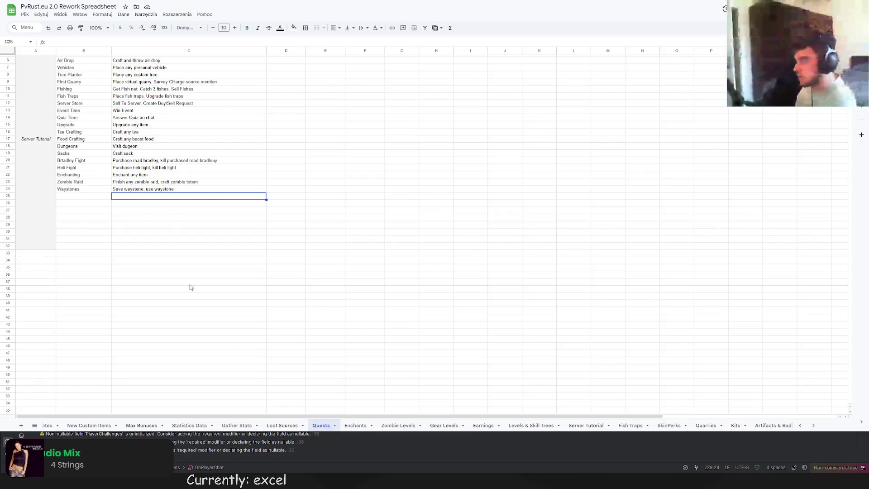
Step: Centre the quest names in B2:B32, from Furnace Upgrade to Waystones
{"action": "scroll", "coordinate": [190, 287], "scroll_direction": "up", "scroll_amount": 2}
{"action": "left_click_drag", "start_coordinate": [90, 67], "coordinate": [91, 223]}
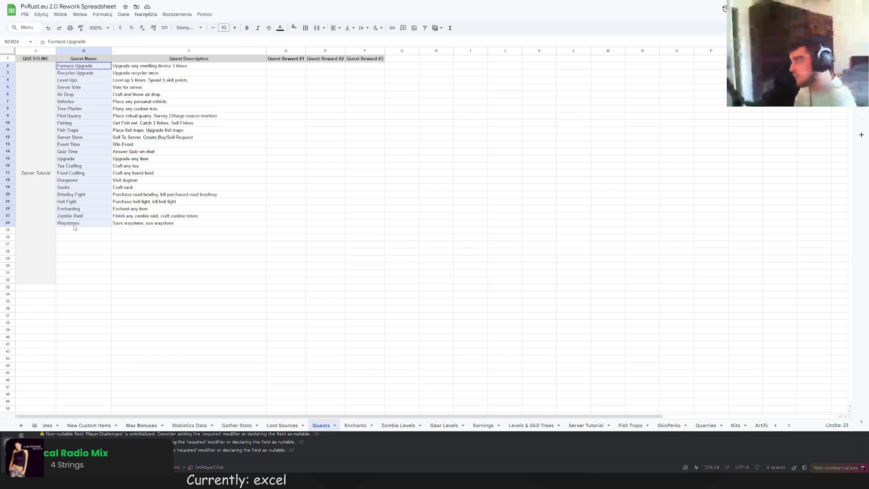
{"action": "left_click", "coordinate": [93, 265]}
{"action": "left_click_drag", "start_coordinate": [84, 66], "coordinate": [95, 281]}
{"action": "left_click", "coordinate": [336, 28]}
{"action": "left_click", "coordinate": [349, 42]}
{"action": "left_click", "coordinate": [269, 245]}
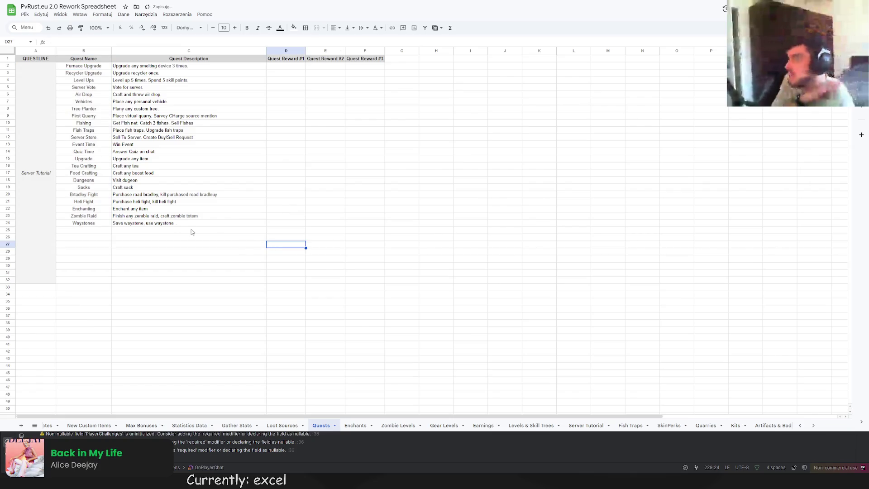